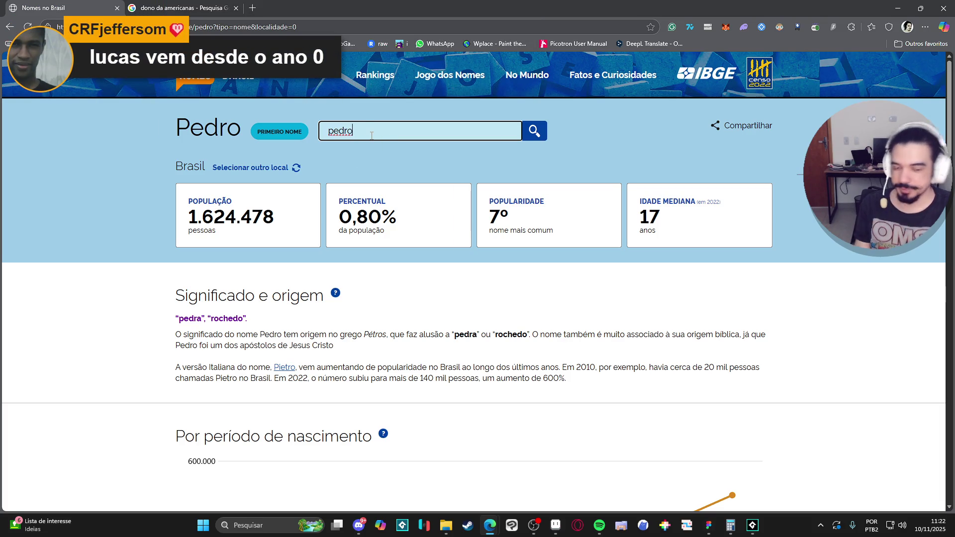
Step: Look up the first name Paulo from the search suggestions
{"action": "key", "text": "ctrl+a"}
{"action": "type", "text": "p"}
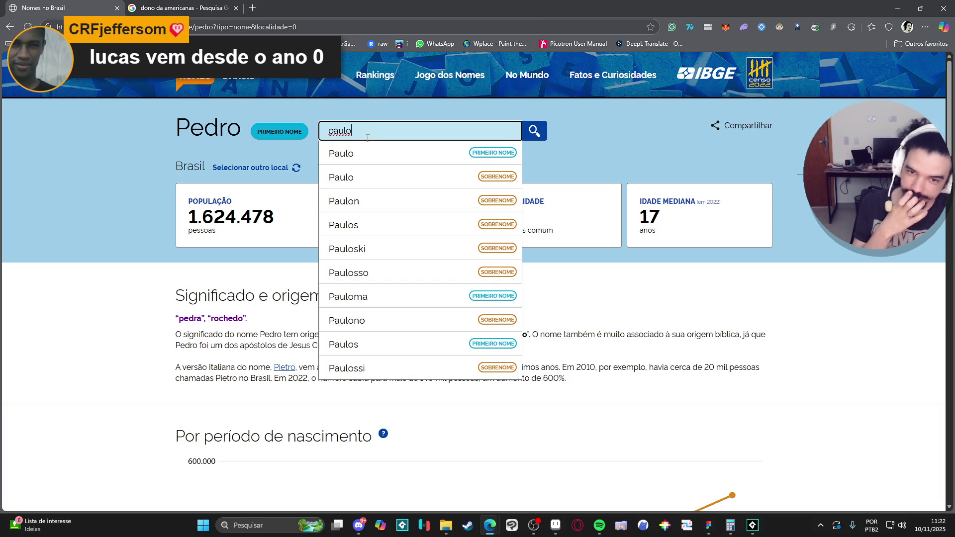
{"action": "left_click", "coordinate": [354, 153]}
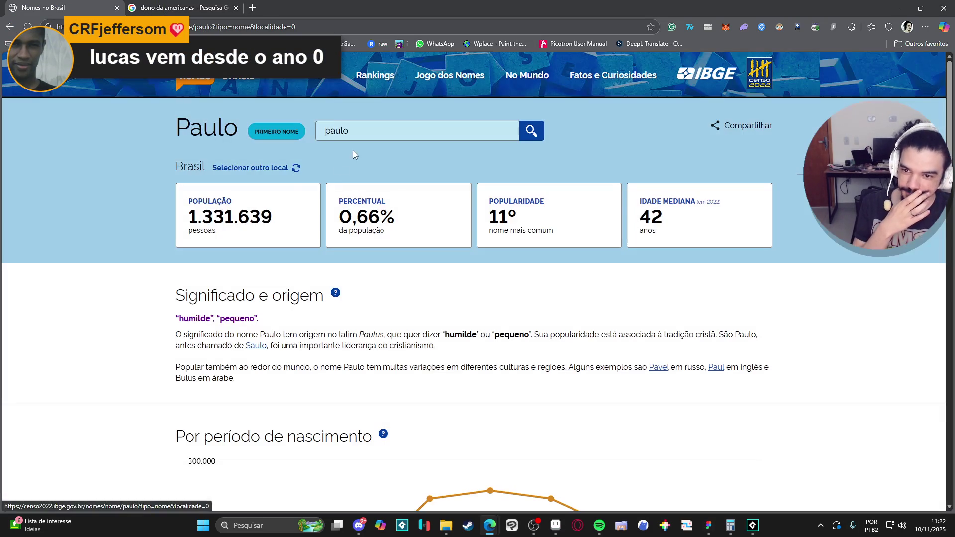
Step: Replace the search with 'mateus' and open the Mateus first-name page
{"action": "left_click", "coordinate": [376, 127]}
{"action": "key", "text": "ctrl+a"}
{"action": "key", "text": "BackSpace"}
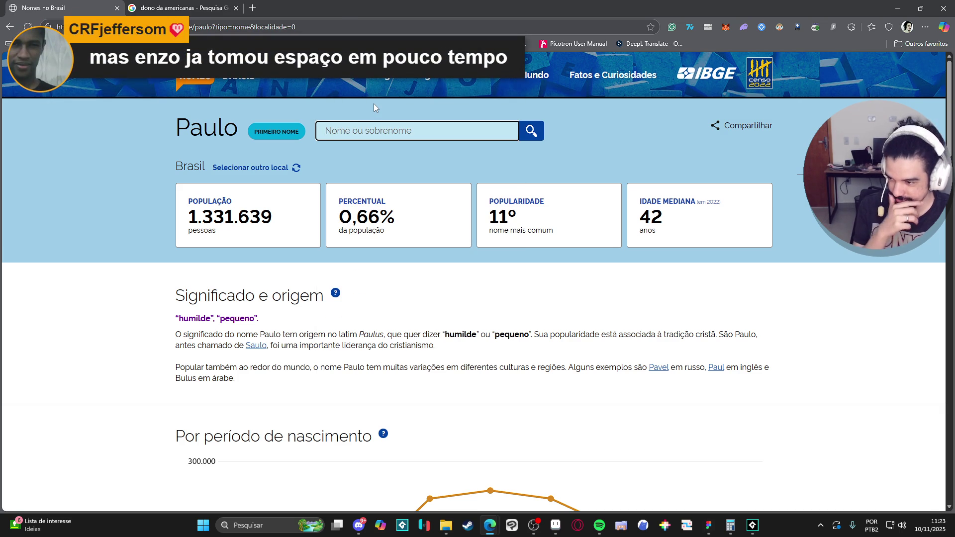
{"action": "type", "text": "mateus"}
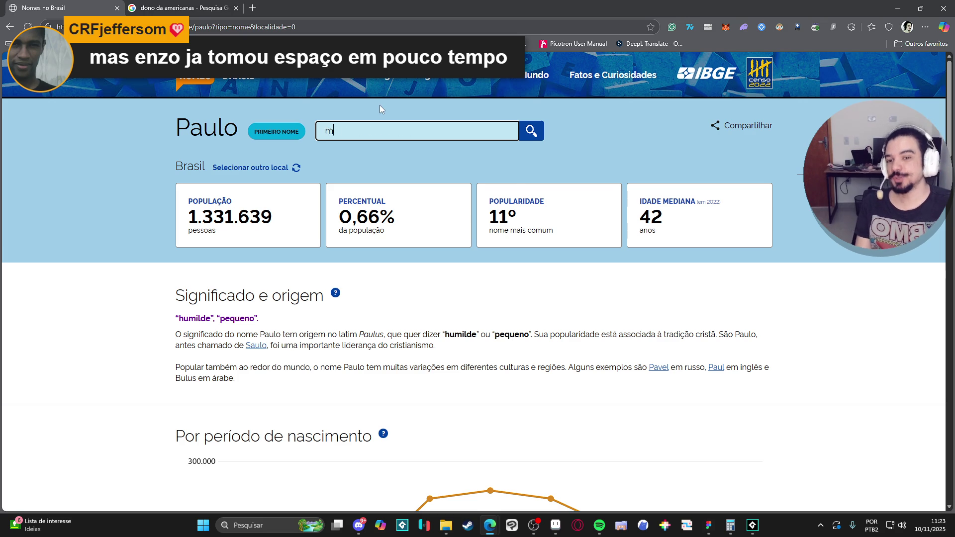
{"action": "key", "text": "Return"}
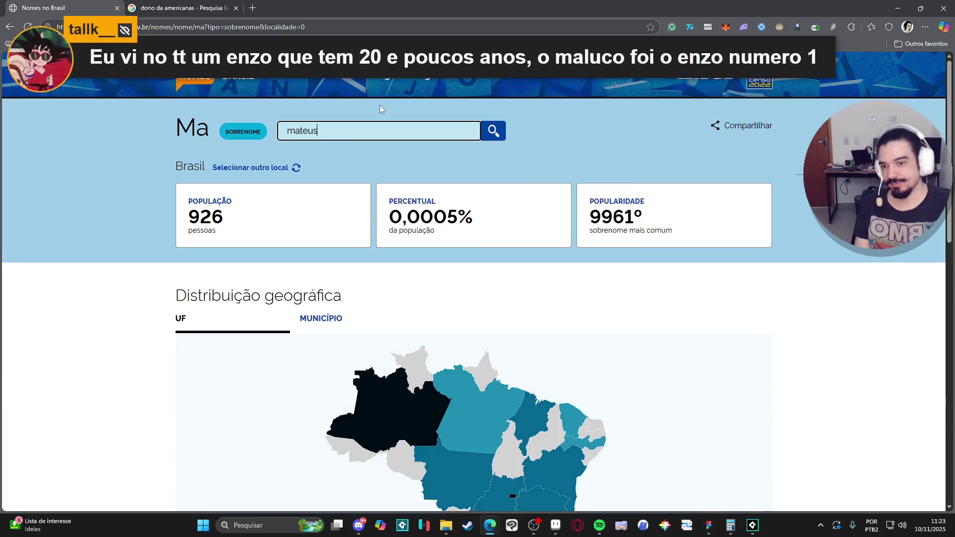
{"action": "left_click", "coordinate": [379, 153]}
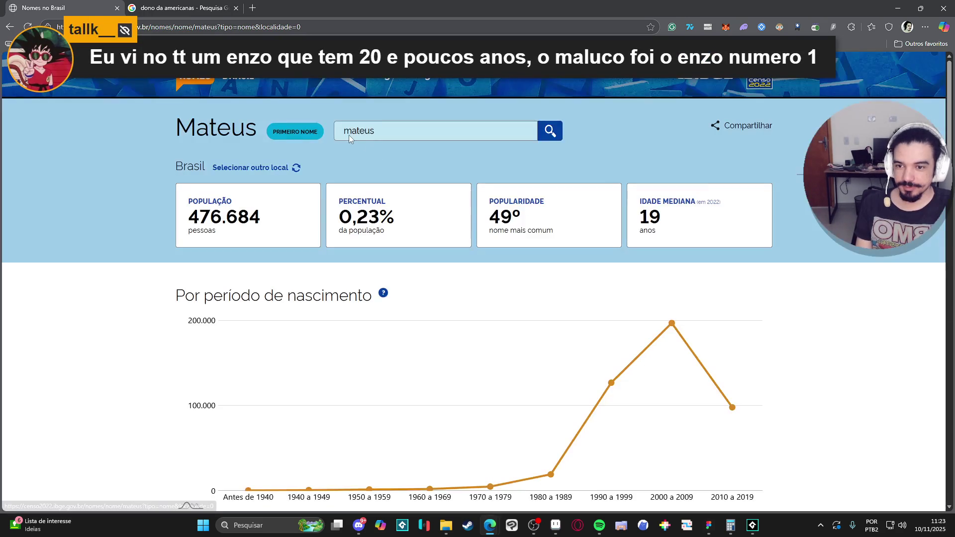
Step: Search 'matheus' and review the Matheus page: 652.373 people, ranked 24th
{"action": "left_click", "coordinate": [390, 126]}
{"action": "key", "text": "ctrl+a"}
{"action": "key", "text": "BackSpace"}
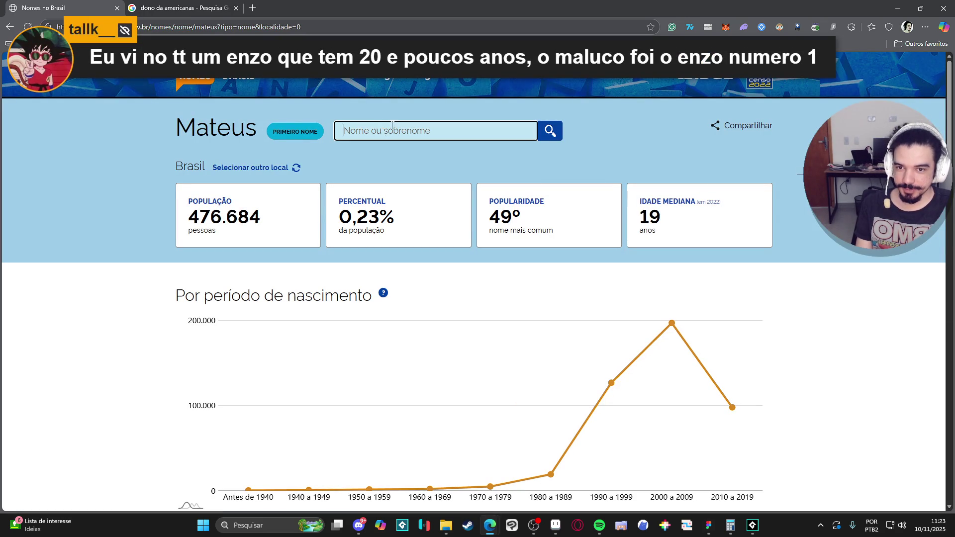
{"action": "type", "text": "matheus"}
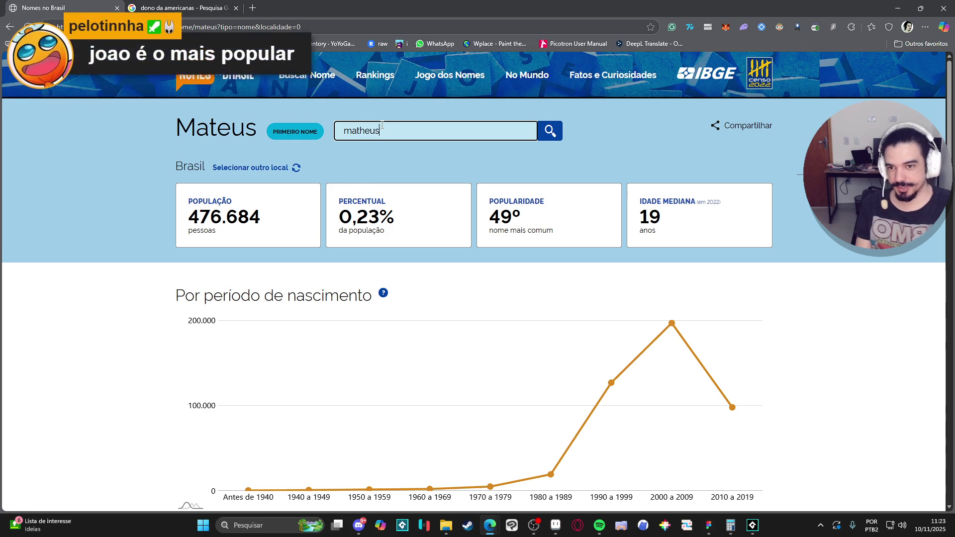
{"action": "left_click", "coordinate": [402, 154]}
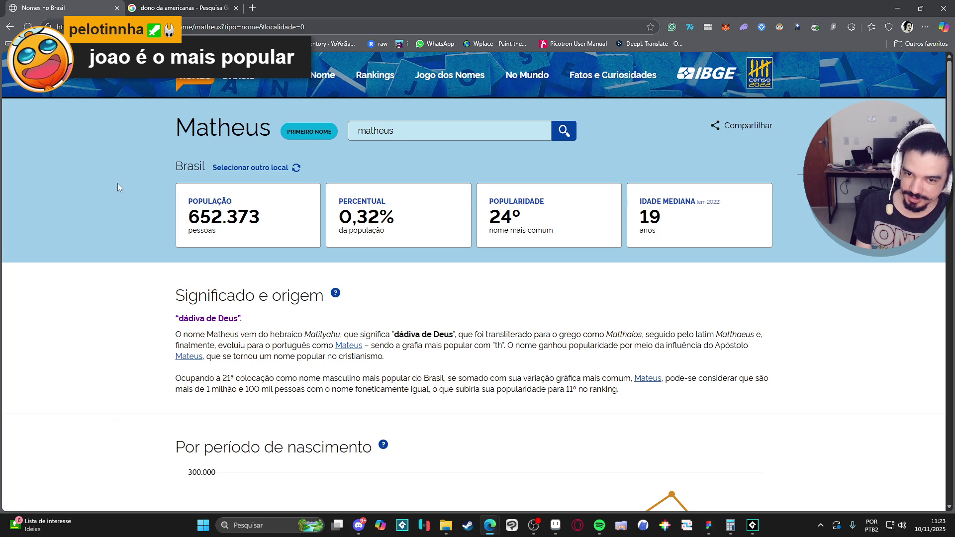
{"action": "scroll", "coordinate": [124, 180], "scroll_direction": "down", "scroll_amount": 7}
{"action": "scroll", "coordinate": [131, 177], "scroll_direction": "down", "scroll_amount": 5}
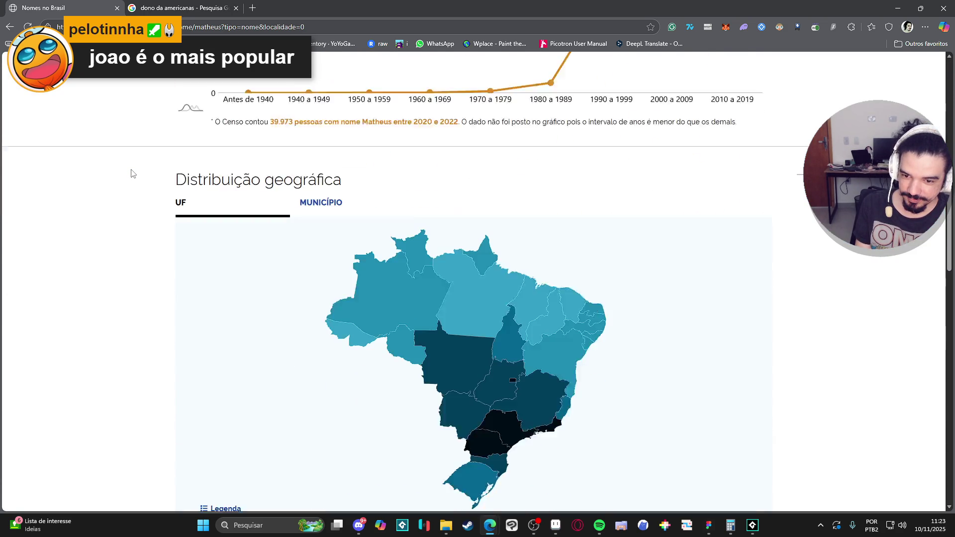
{"action": "scroll", "coordinate": [132, 174], "scroll_direction": "up", "scroll_amount": 11}
{"action": "scroll", "coordinate": [132, 168], "scroll_direction": "up", "scroll_amount": 1}
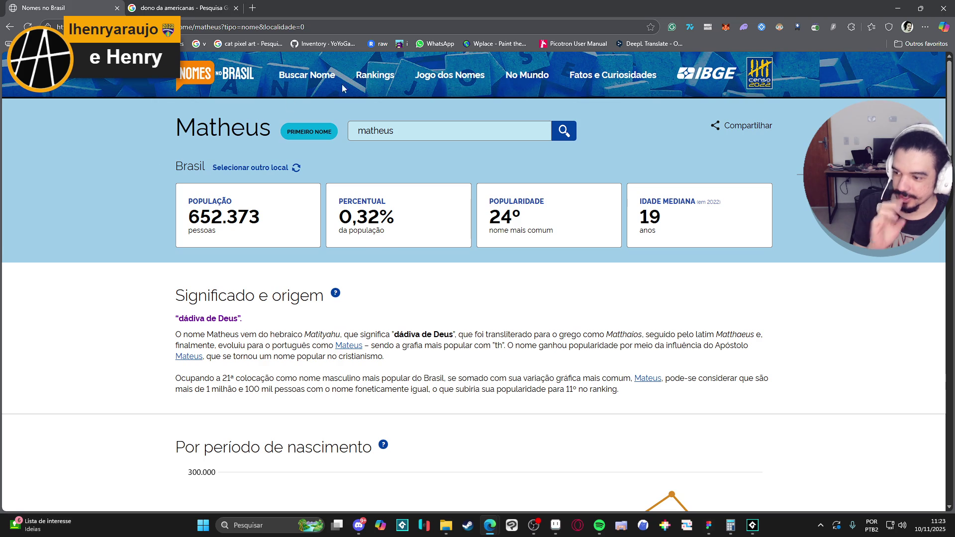
{"action": "left_click", "coordinate": [463, 130]}
Step: Search 'henry' and view the Henry first-name page and its chart
{"action": "double_click", "coordinate": [462, 132]}
{"action": "type", "text": "henry"}
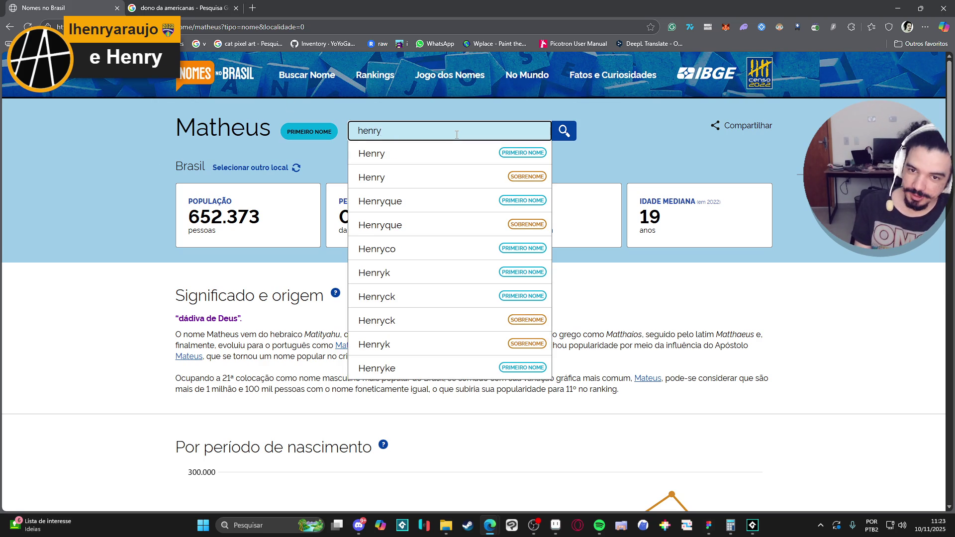
{"action": "left_click", "coordinate": [442, 155]}
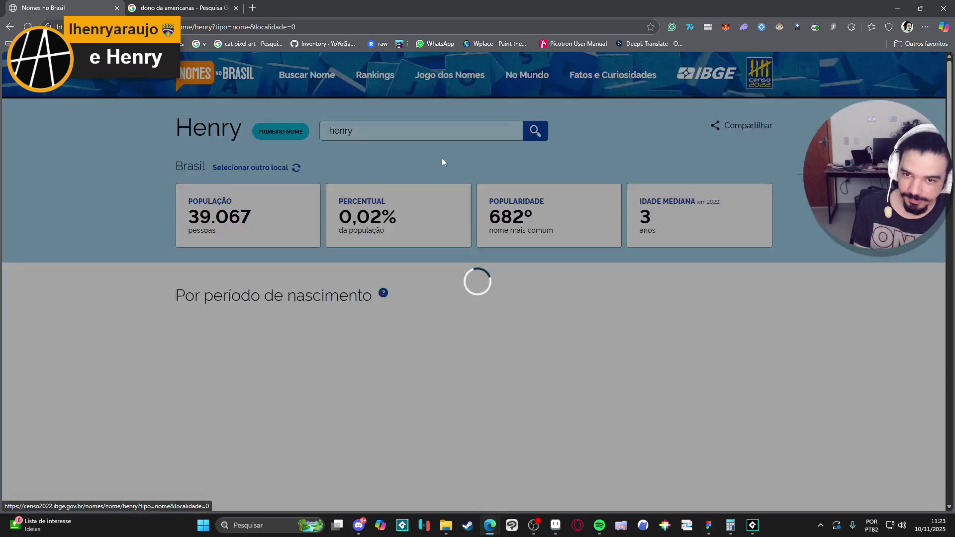
{"action": "scroll", "coordinate": [362, 149], "scroll_direction": "down", "scroll_amount": 1}
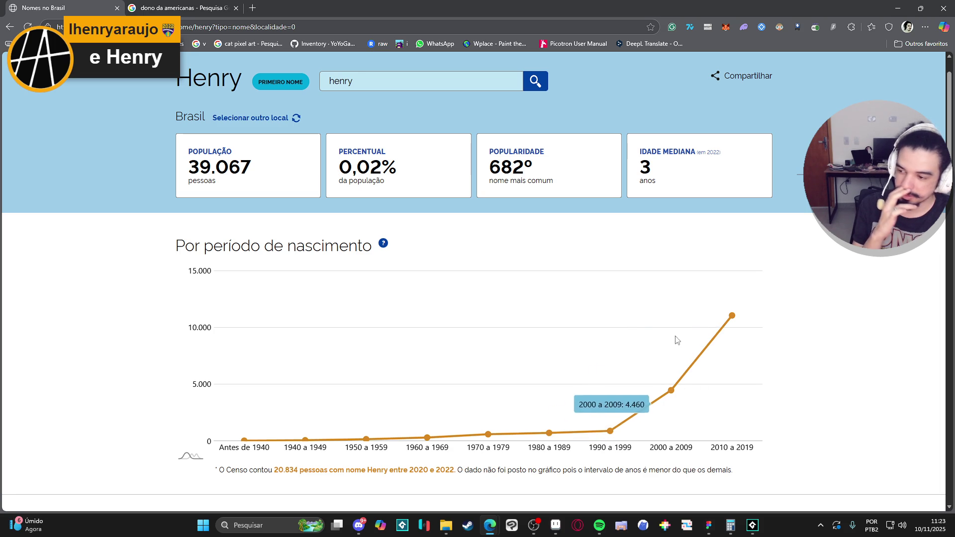
{"action": "scroll", "coordinate": [281, 289], "scroll_direction": "up", "scroll_amount": 1}
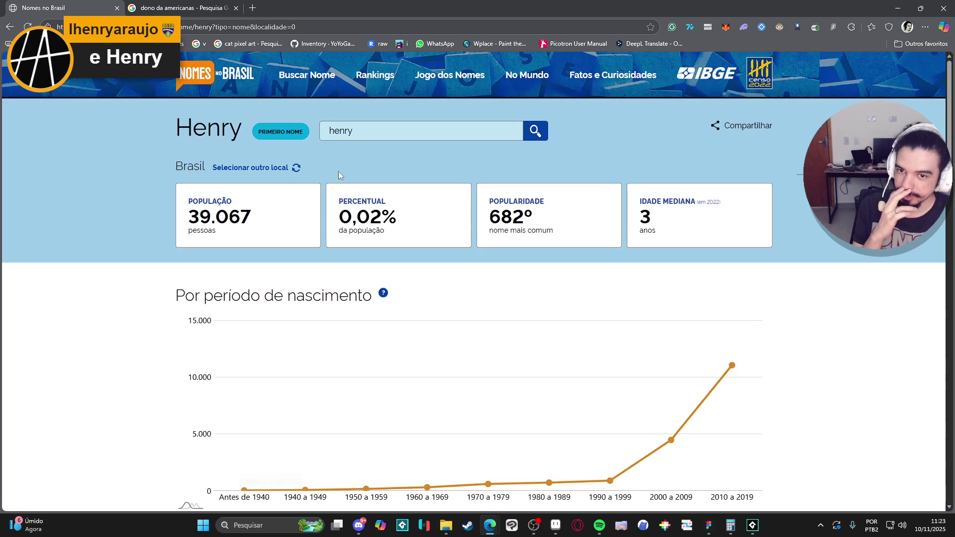
Step: Search 'jo' and open Joao: 3.430.608 people, 4th most common, median age 23
{"action": "left_click", "coordinate": [390, 133]}
{"action": "key", "text": "ctrl+a"}
{"action": "type", "text": "jo"}
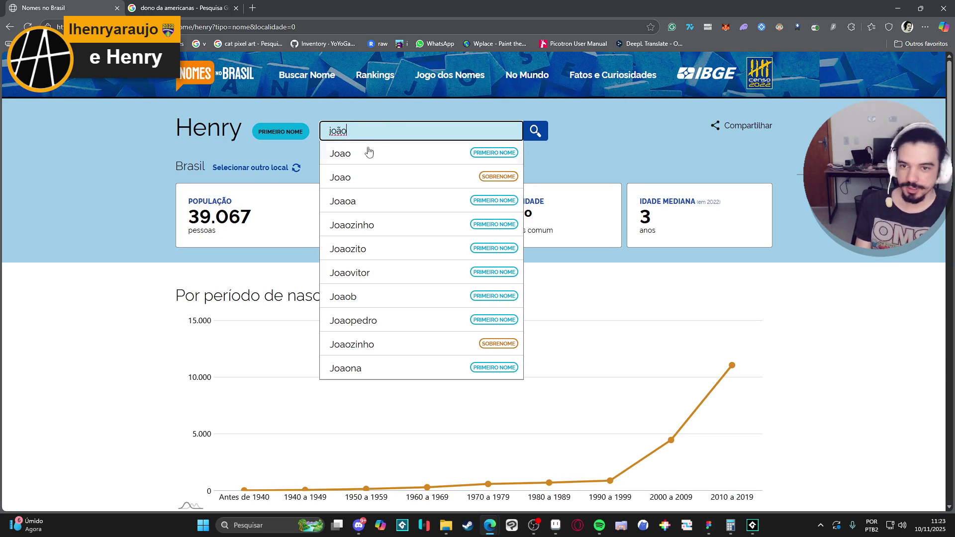
{"action": "left_click", "coordinate": [536, 128]}
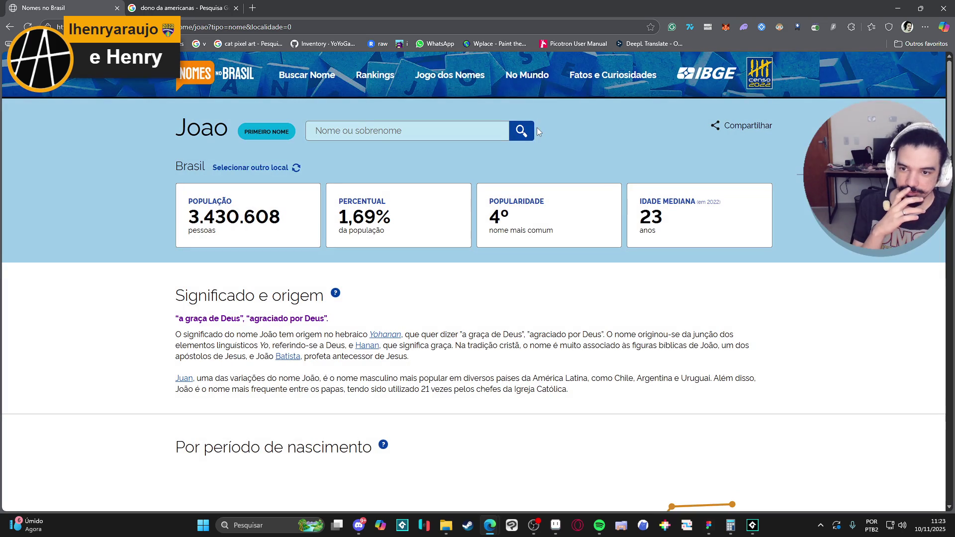
{"action": "scroll", "coordinate": [164, 223], "scroll_direction": "down", "scroll_amount": 4}
{"action": "scroll", "coordinate": [158, 221], "scroll_direction": "up", "scroll_amount": 2}
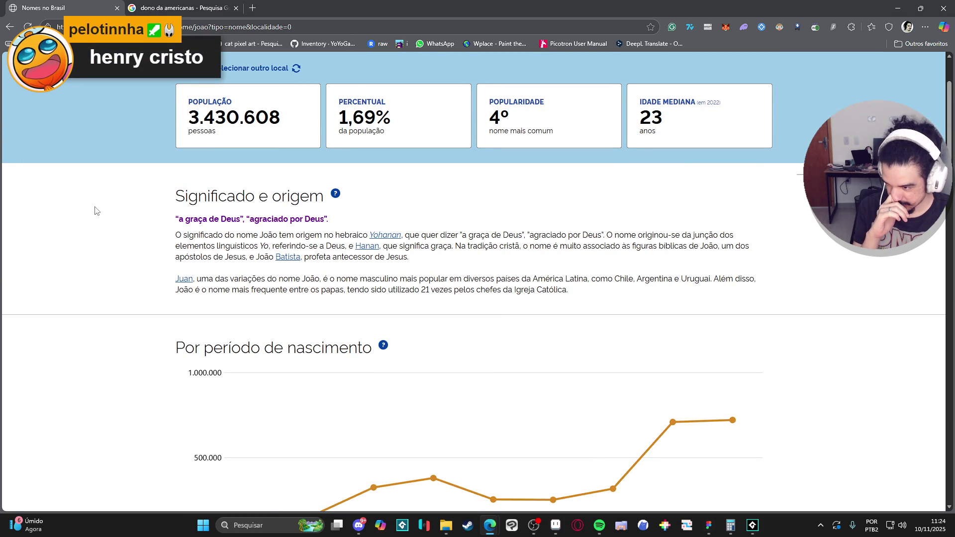
{"action": "scroll", "coordinate": [180, 260], "scroll_direction": "up", "scroll_amount": 2}
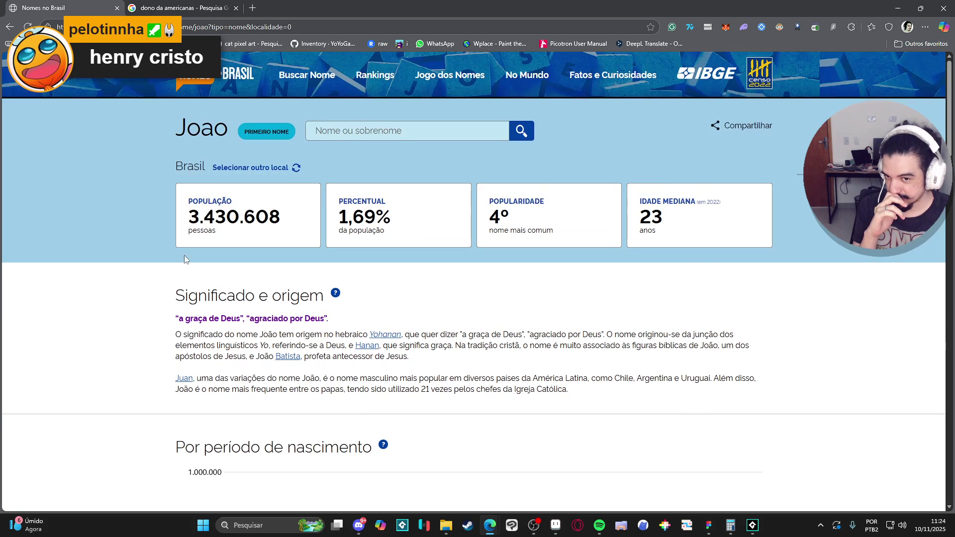
{"action": "left_click", "coordinate": [319, 129]}
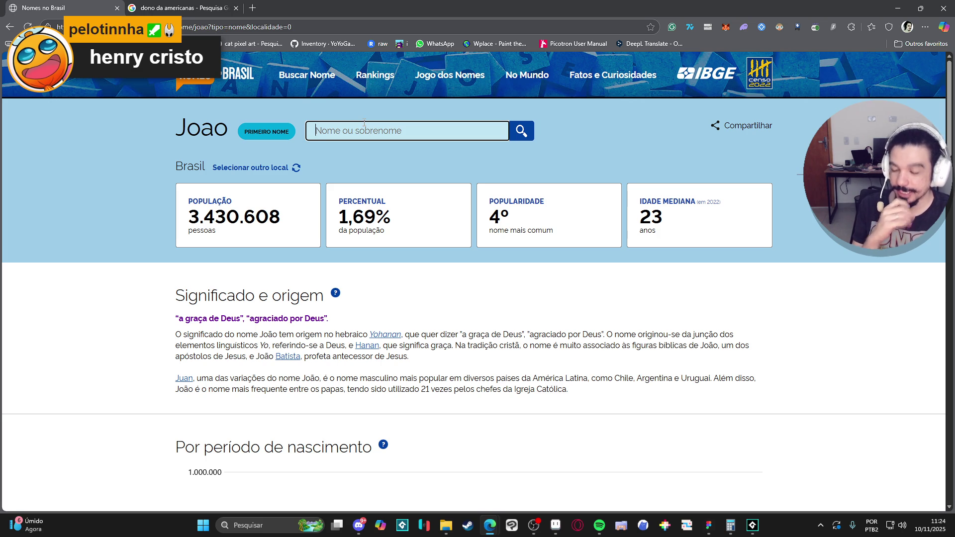
{"action": "type", "text": "karde"}
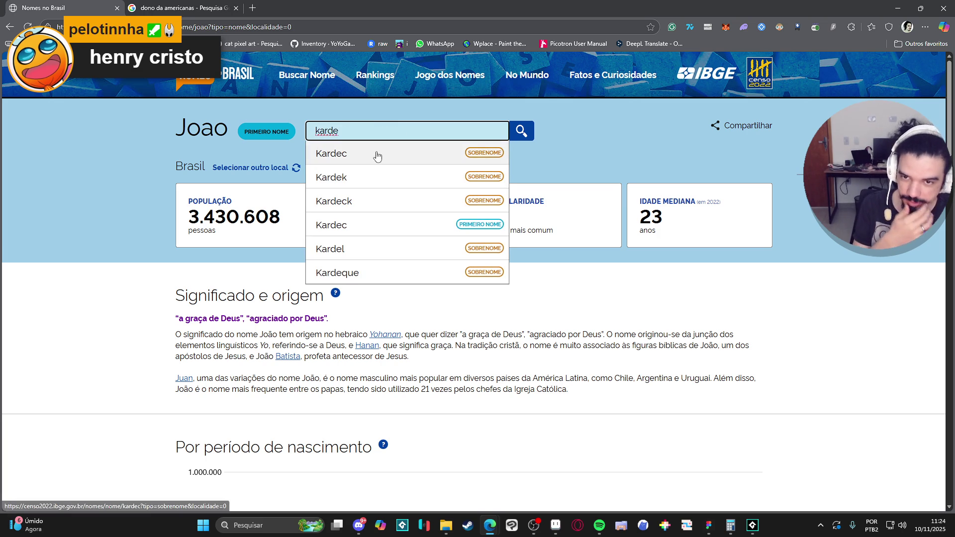
Step: Compare the surnames Kardec, Kardek and Kardeck and first name Kardec, ending on surname Kardec (933)
{"action": "left_click", "coordinate": [350, 153]}
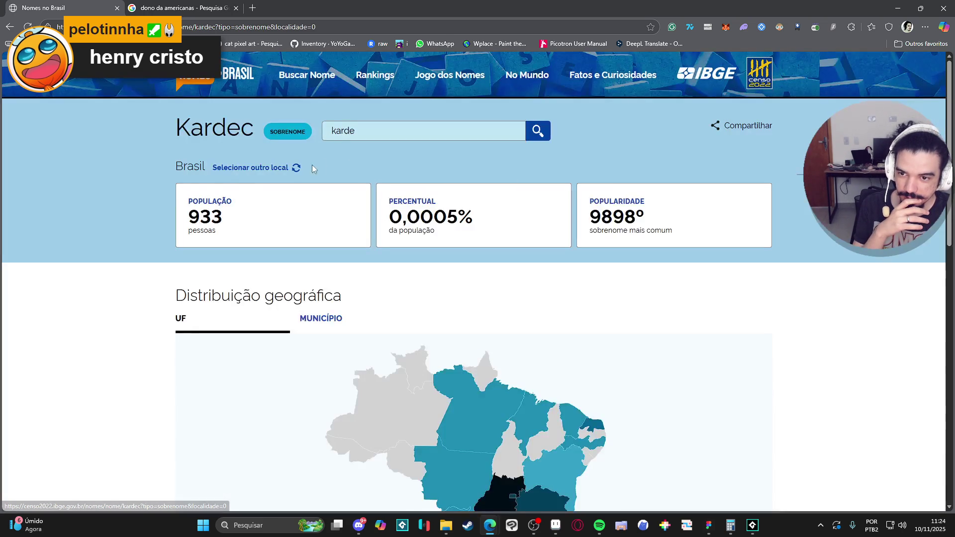
{"action": "left_click", "coordinate": [381, 137]}
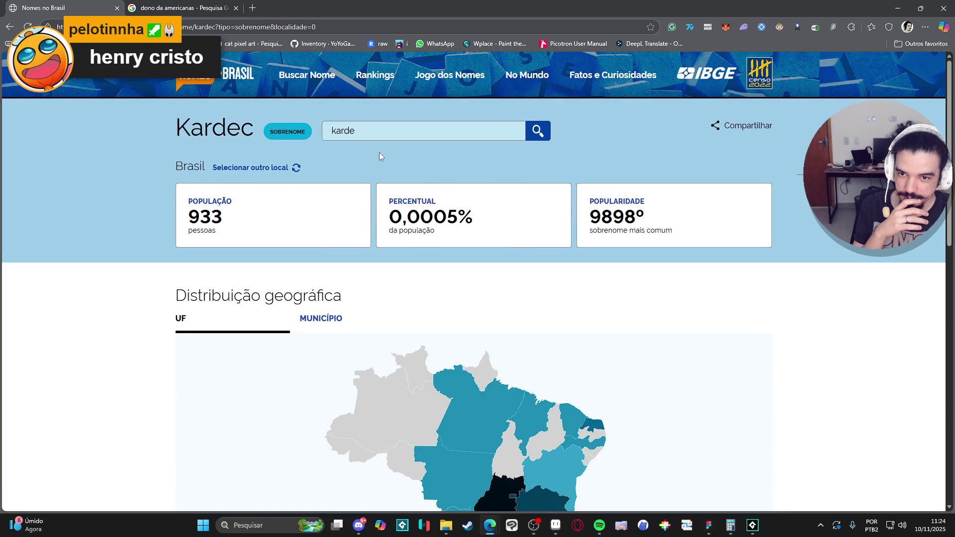
{"action": "left_click", "coordinate": [368, 178]}
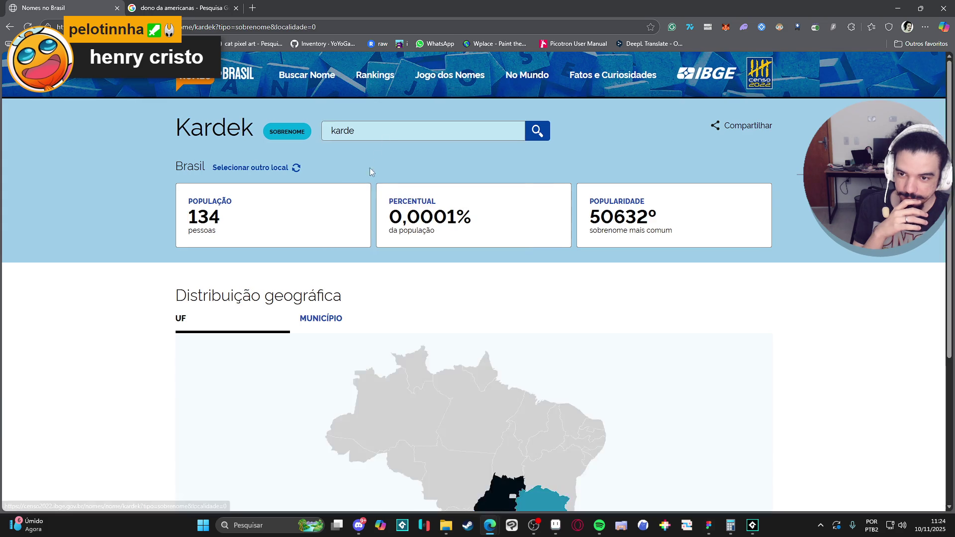
{"action": "left_click", "coordinate": [385, 202]}
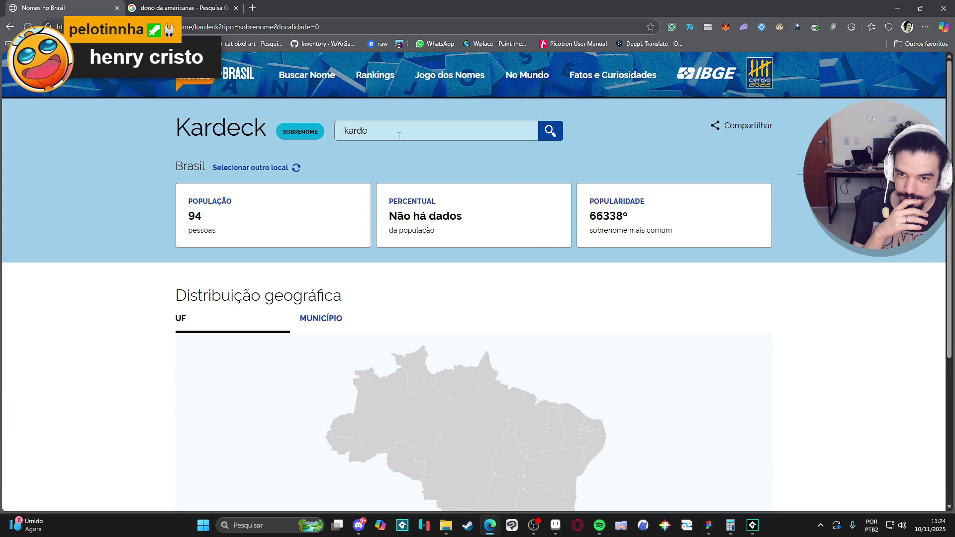
{"action": "left_click", "coordinate": [399, 131]}
{"action": "left_click", "coordinate": [390, 223]}
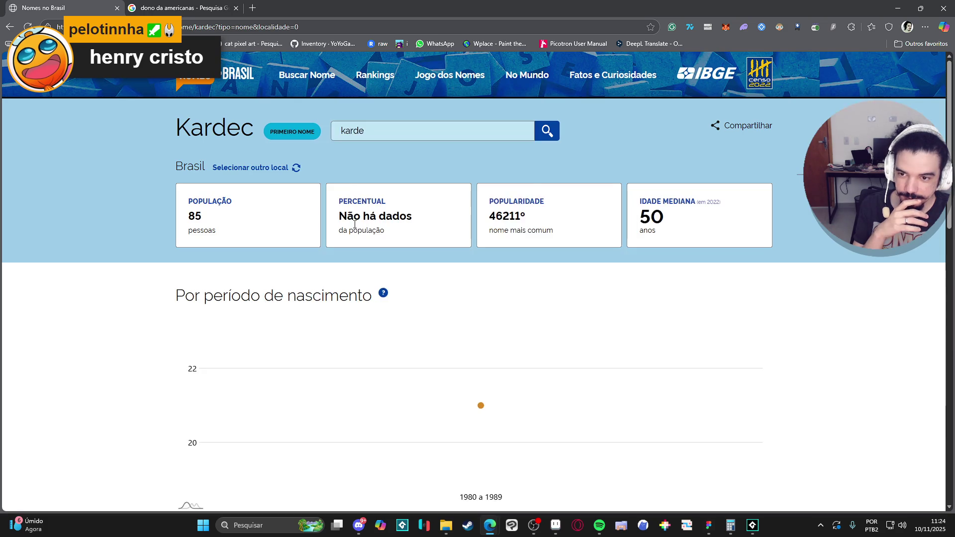
{"action": "left_click", "coordinate": [390, 164]}
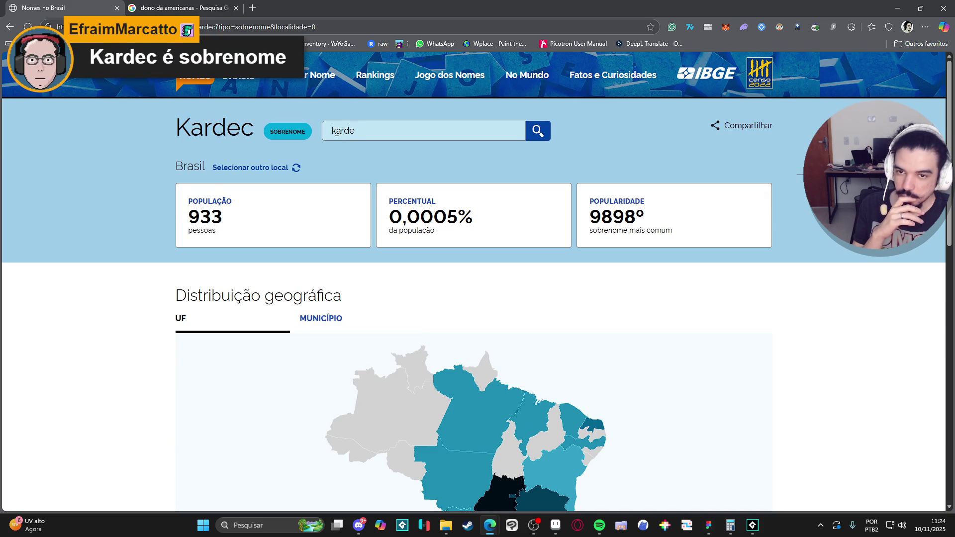
Step: Search 'chico' and open the Chico first-name page: 636 people, ranked 11322nd
{"action": "left_click", "coordinate": [371, 128]}
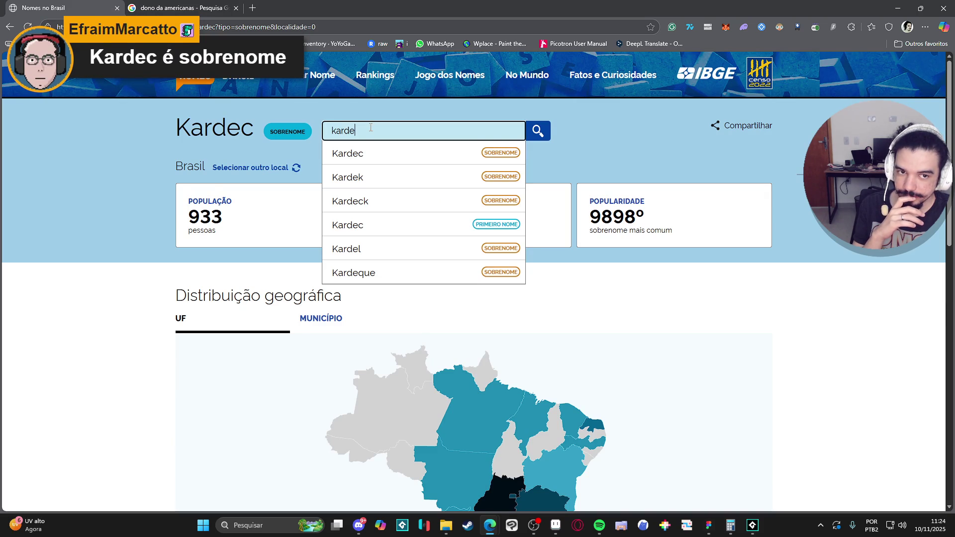
{"action": "key", "text": "ctrl+a"}
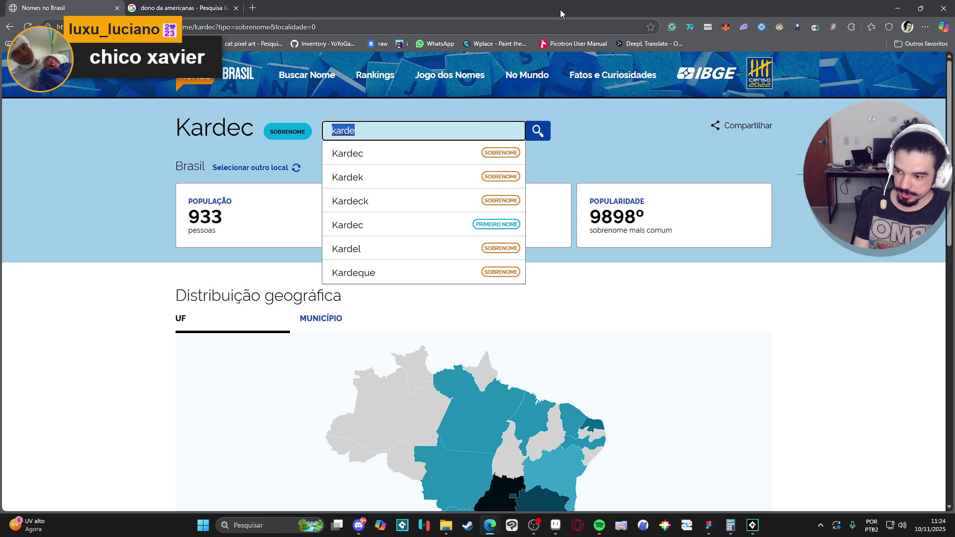
{"action": "type", "text": "chico"}
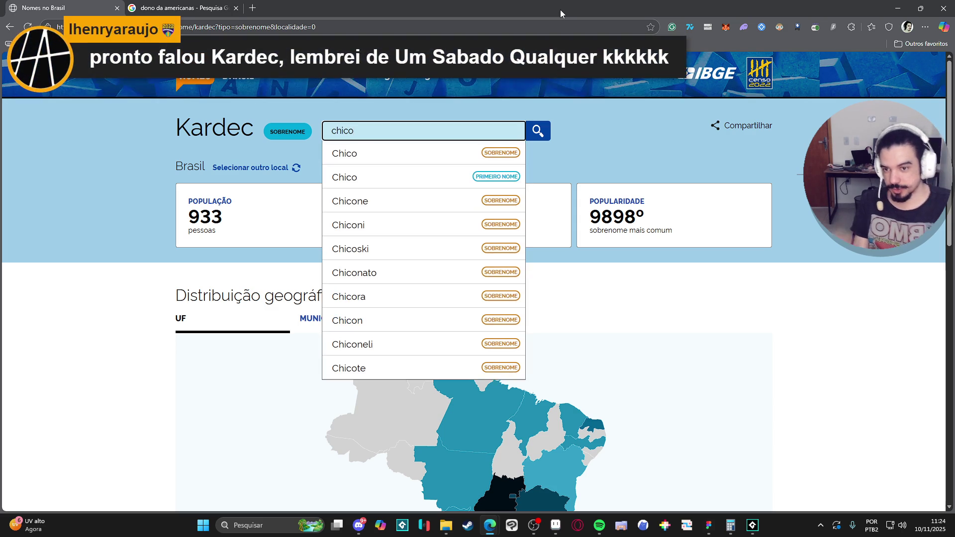
{"action": "left_click", "coordinate": [349, 174]}
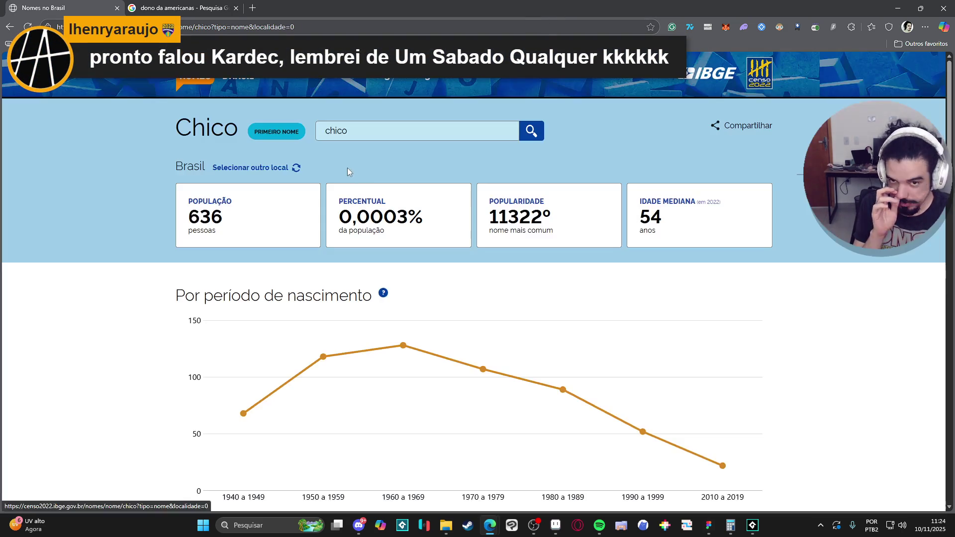
Step: View Chico as a surname, then search 'francisco' and open the Francisco first-name page
{"action": "left_click", "coordinate": [357, 137]}
{"action": "left_click", "coordinate": [371, 152]}
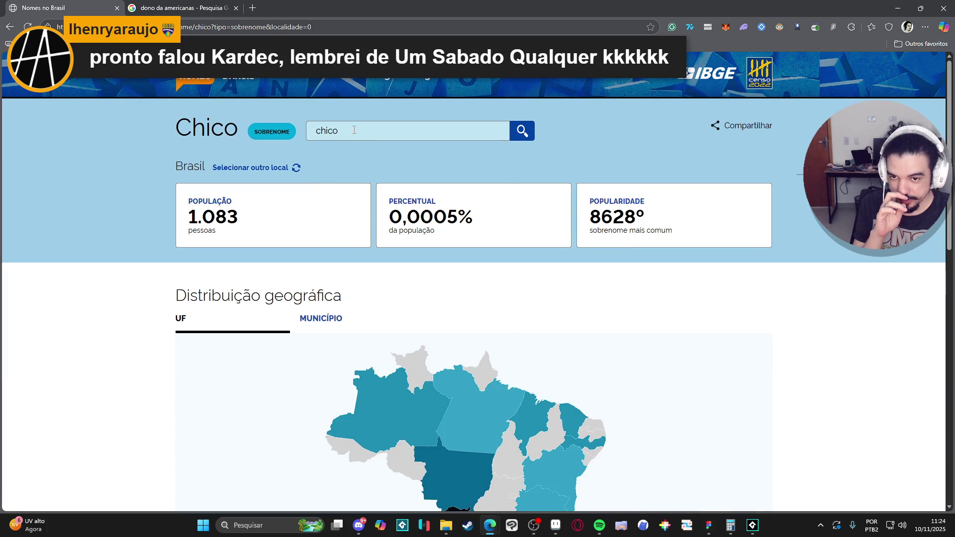
{"action": "left_click", "coordinate": [354, 130]}
{"action": "key", "text": "BackSpace"}
{"action": "key", "text": "BackSpace"}
{"action": "key", "text": "BackSpace"}
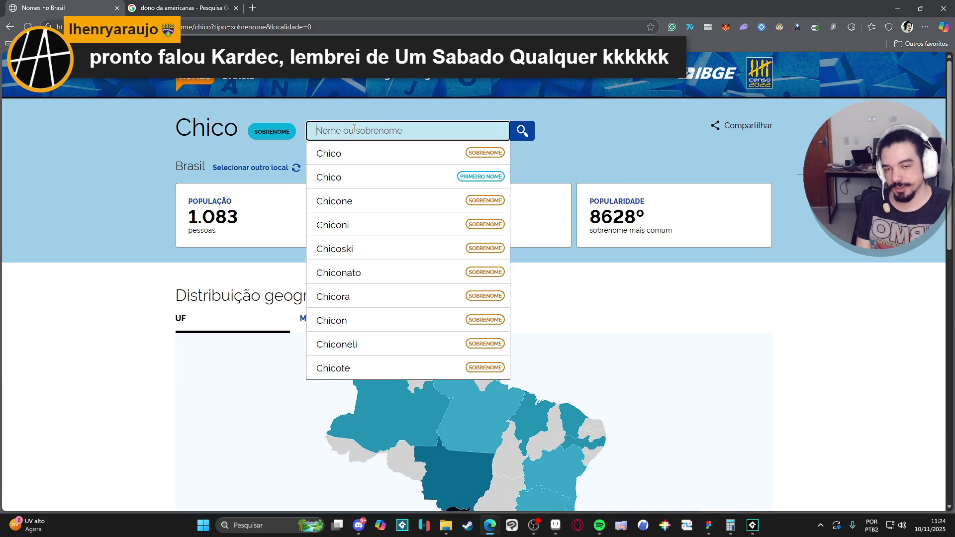
{"action": "type", "text": "francisco"}
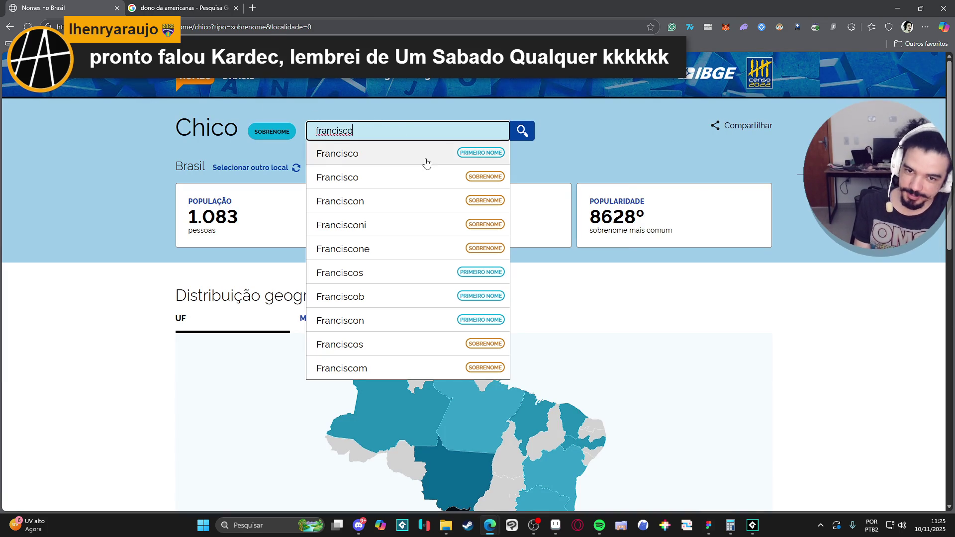
{"action": "left_click", "coordinate": [427, 158]}
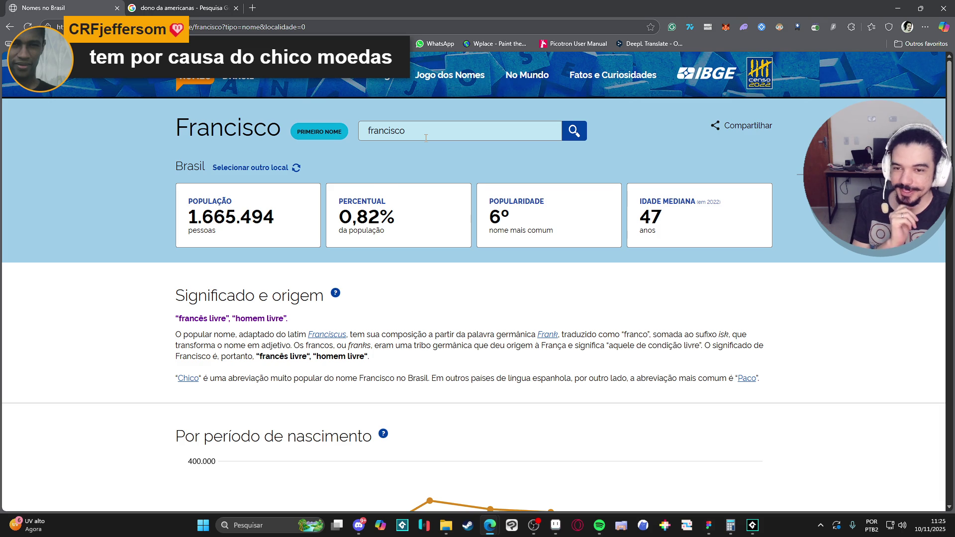
Step: After an unmatched 'venore' search, open the Thais first-name statistics
{"action": "left_click", "coordinate": [420, 140]}
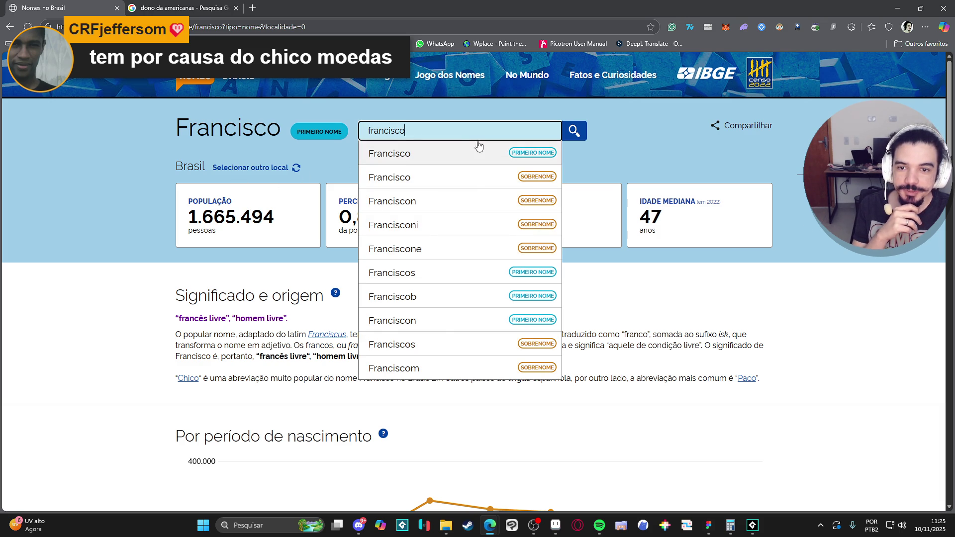
{"action": "key", "text": "ctrl+a"}
{"action": "key", "text": "BackSpace"}
{"action": "type", "text": "venore"}
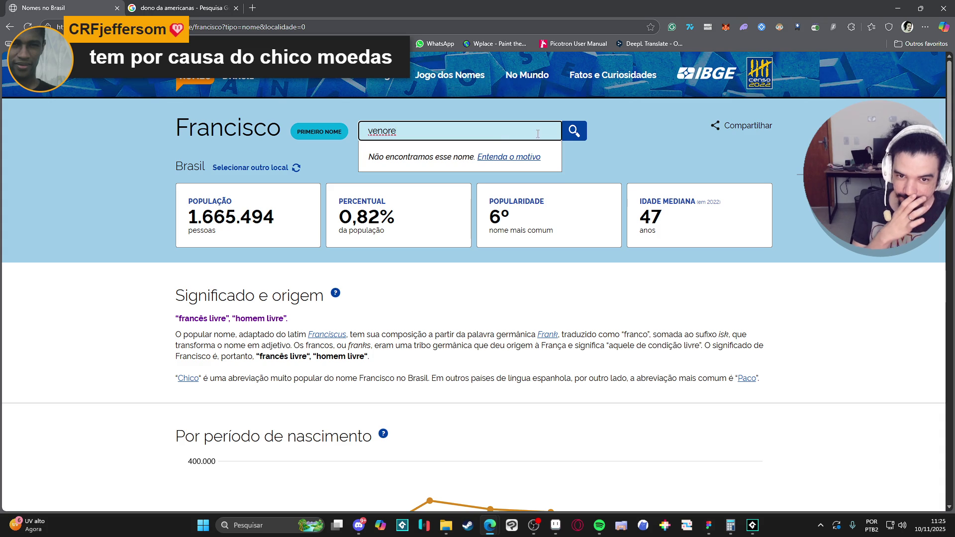
{"action": "key", "text": "ctrl+a"}
{"action": "key", "text": "BackSpace"}
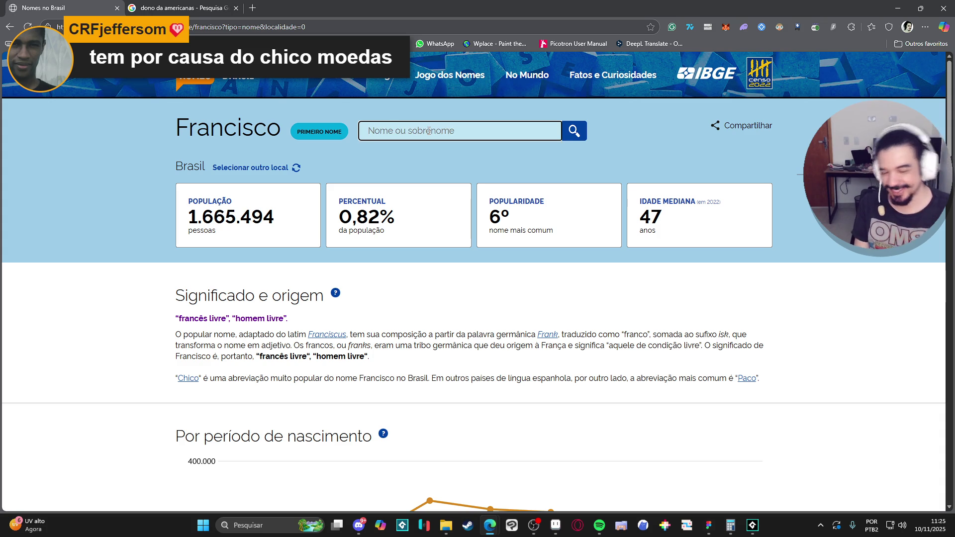
{"action": "type", "text": "thais"}
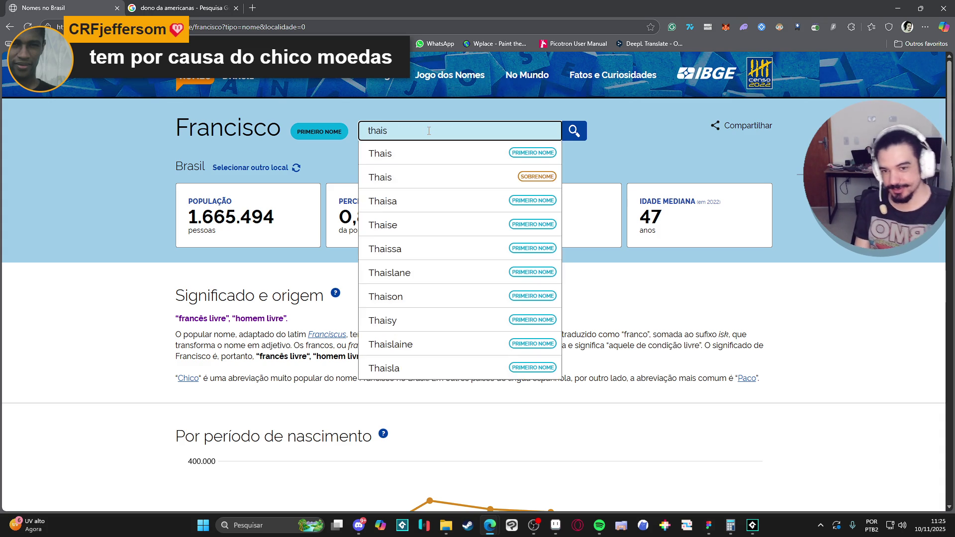
{"action": "left_click", "coordinate": [423, 151]}
Step: Scroll the Thais page, then return to the home list led by Maria, Jose and Silva
{"action": "scroll", "coordinate": [204, 213], "scroll_direction": "down", "scroll_amount": 1}
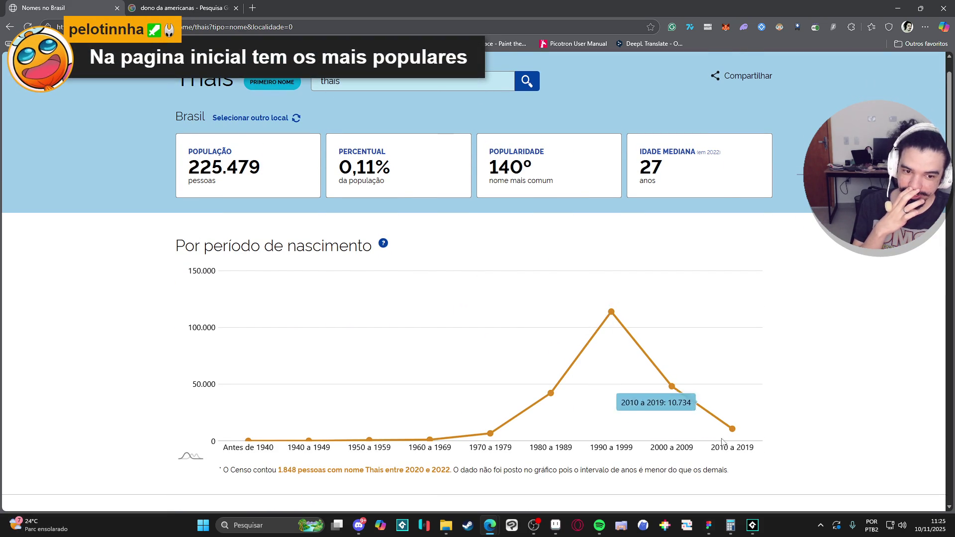
{"action": "scroll", "coordinate": [503, 271], "scroll_direction": "up", "scroll_amount": 1}
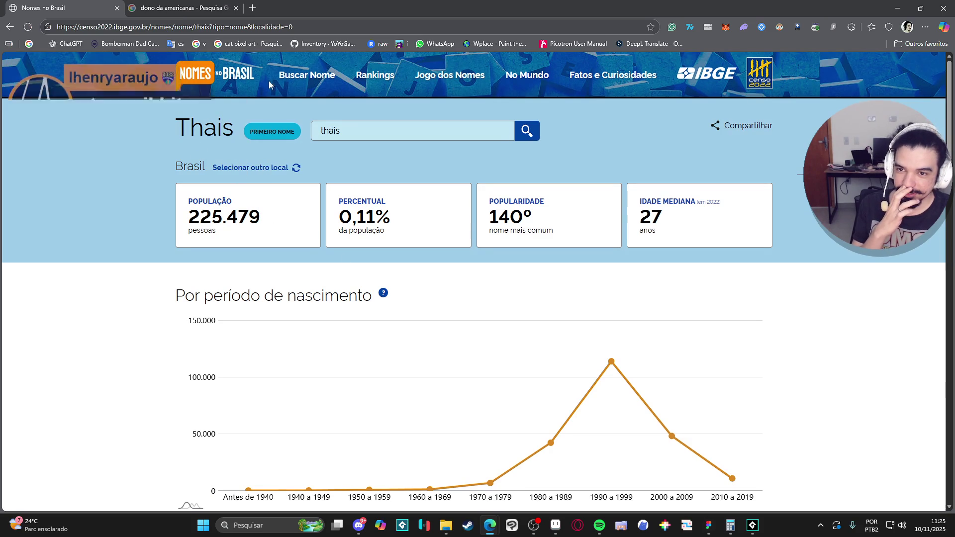
{"action": "scroll", "coordinate": [467, 183], "scroll_direction": "down", "scroll_amount": 5}
{"action": "scroll", "coordinate": [347, 166], "scroll_direction": "up", "scroll_amount": 5}
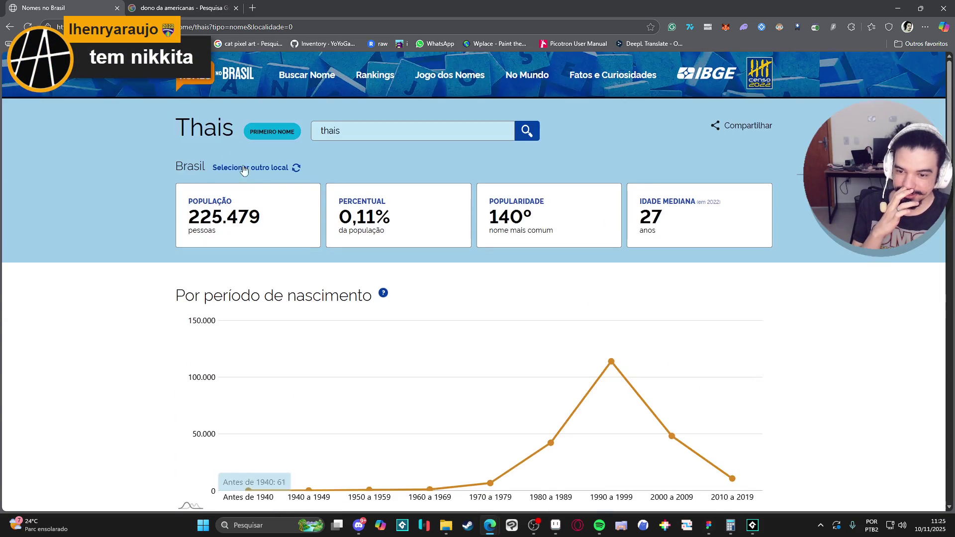
{"action": "left_click", "coordinate": [225, 91]}
{"action": "scroll", "coordinate": [154, 221], "scroll_direction": "down", "scroll_amount": 1}
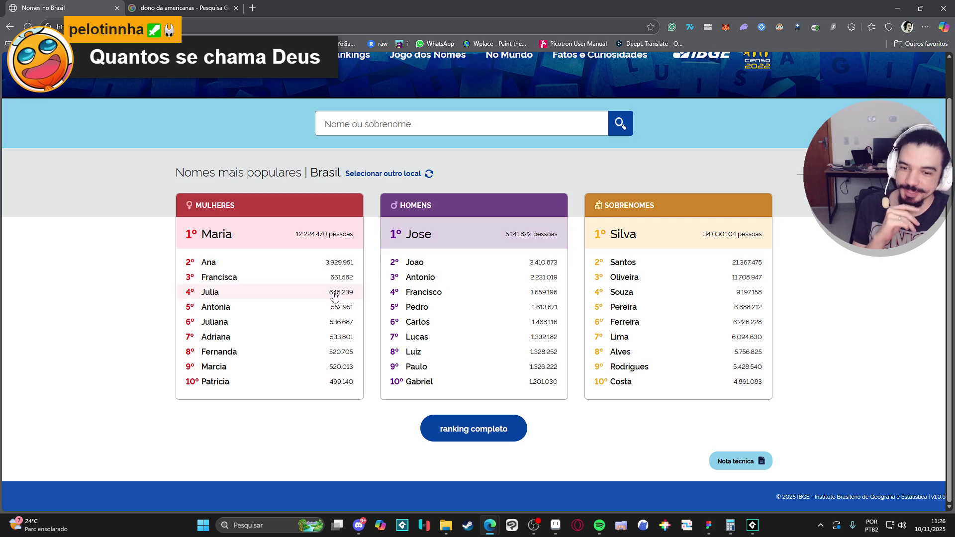
{"action": "scroll", "coordinate": [403, 165], "scroll_direction": "up", "scroll_amount": 1}
{"action": "type", "text": "jesus"}
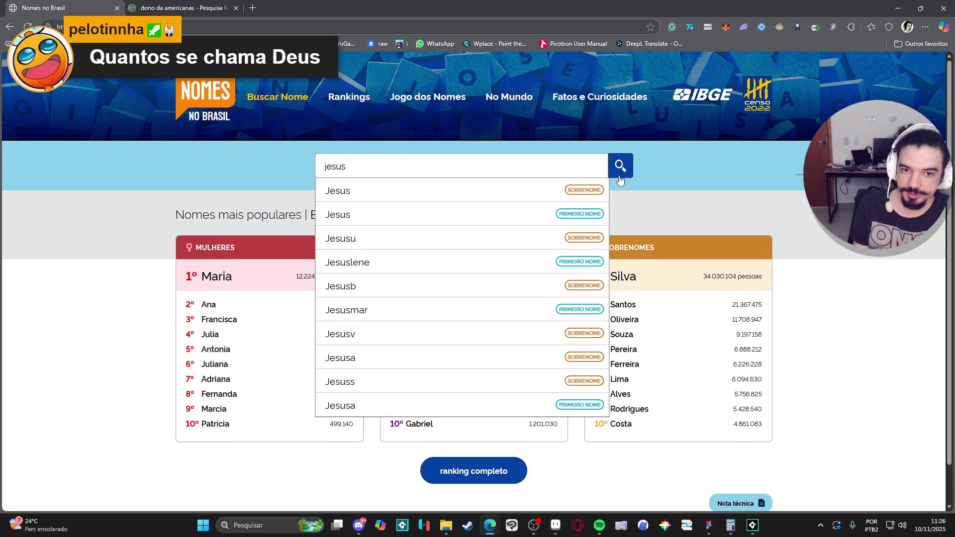
Step: Open the Jesus first-name statistics and scroll through them
{"action": "left_click", "coordinate": [498, 222]}
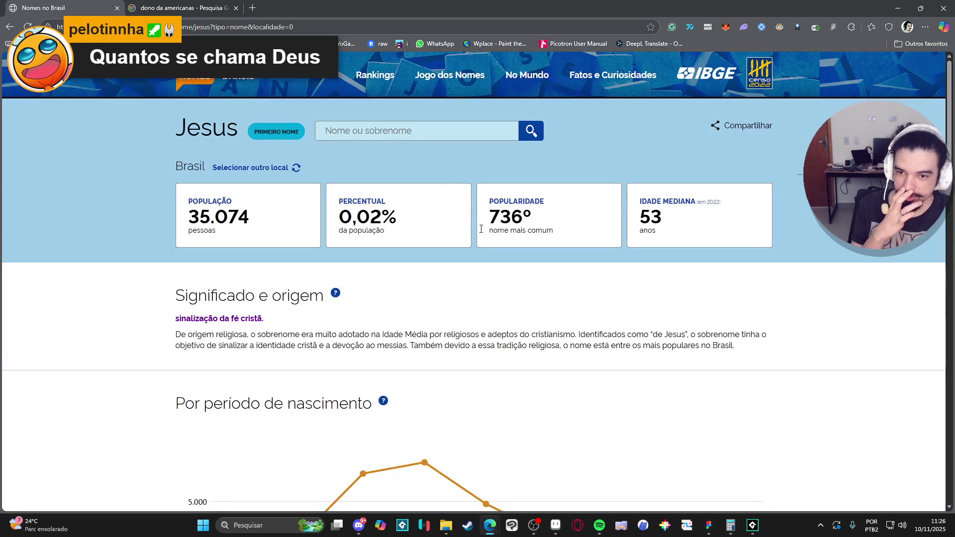
{"action": "scroll", "coordinate": [184, 239], "scroll_direction": "down", "scroll_amount": 4}
{"action": "scroll", "coordinate": [194, 233], "scroll_direction": "up", "scroll_amount": 2}
{"action": "scroll", "coordinate": [198, 233], "scroll_direction": "up", "scroll_amount": 3}
Step: Search 'jesus' again and open the surname page: 2.859.490 people, 17th most common
{"action": "left_click", "coordinate": [426, 133]}
{"action": "type", "text": "jesus"}
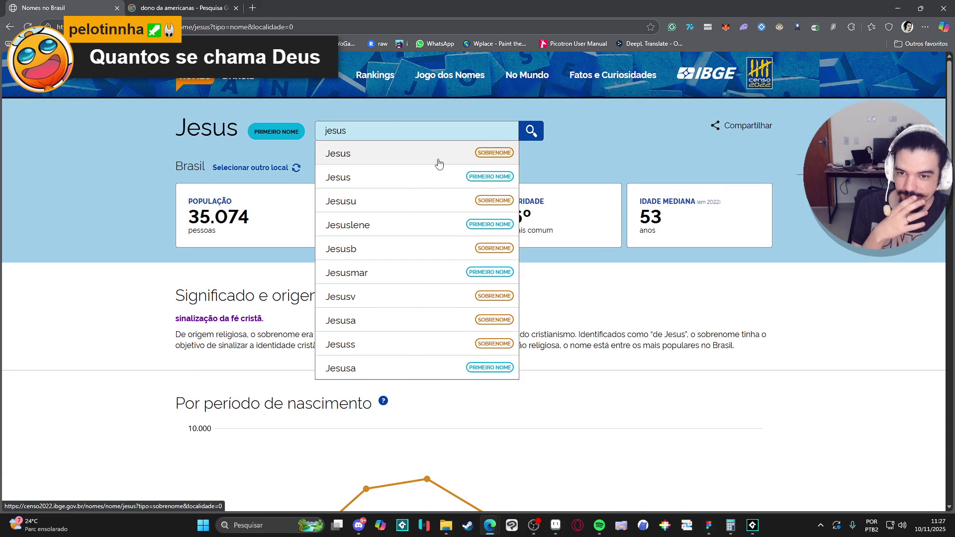
{"action": "left_click", "coordinate": [438, 159]}
{"action": "scroll", "coordinate": [111, 266], "scroll_direction": "down", "scroll_amount": 3}
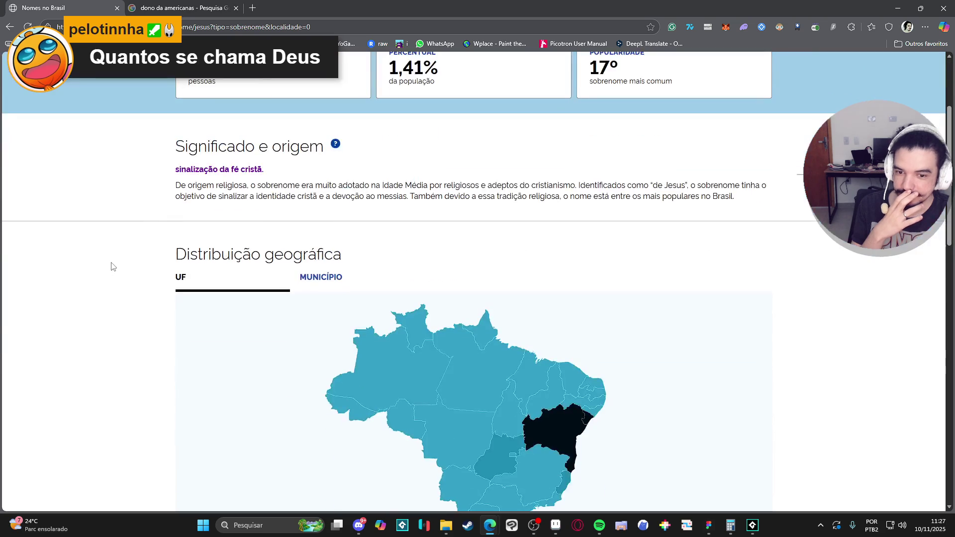
{"action": "scroll", "coordinate": [111, 266], "scroll_direction": "up", "scroll_amount": 3}
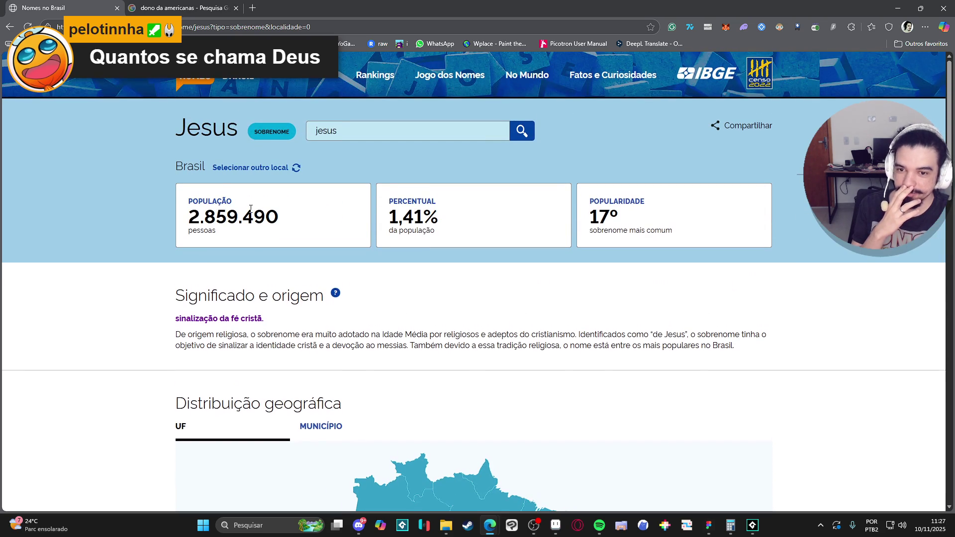
{"action": "scroll", "coordinate": [250, 209], "scroll_direction": "down", "scroll_amount": 3}
{"action": "scroll", "coordinate": [250, 209], "scroll_direction": "up", "scroll_amount": 3}
Step: Explore the Jesus surname's state (UF) map, then clear the name search field
{"action": "left_click_drag", "start_coordinate": [279, 217], "coordinate": [188, 217]}
{"action": "scroll", "coordinate": [85, 243], "scroll_direction": "down", "scroll_amount": 4}
{"action": "scroll", "coordinate": [515, 291], "scroll_direction": "down", "scroll_amount": 2}
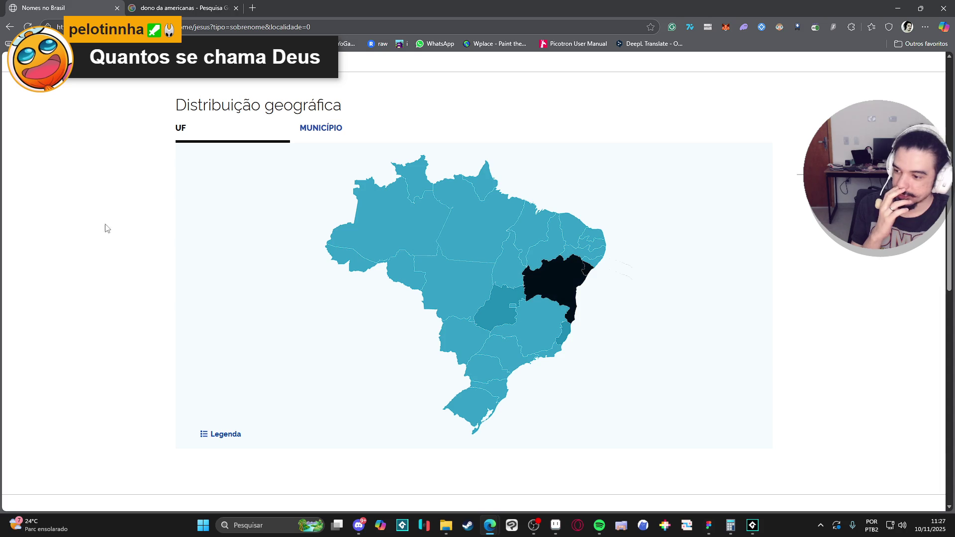
{"action": "scroll", "coordinate": [182, 222], "scroll_direction": "up", "scroll_amount": 3}
{"action": "scroll", "coordinate": [182, 222], "scroll_direction": "down", "scroll_amount": 1}
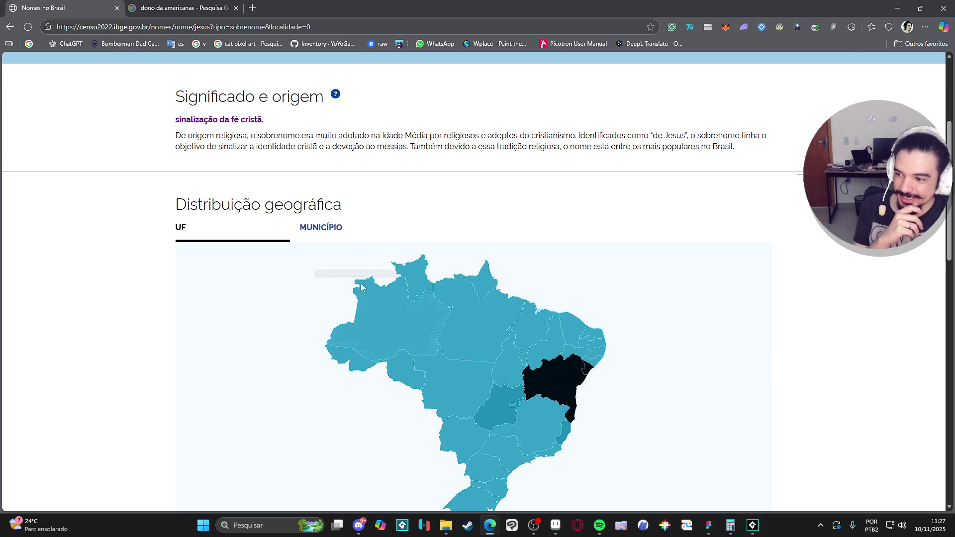
{"action": "mouse_move", "coordinate": [461, 294]}
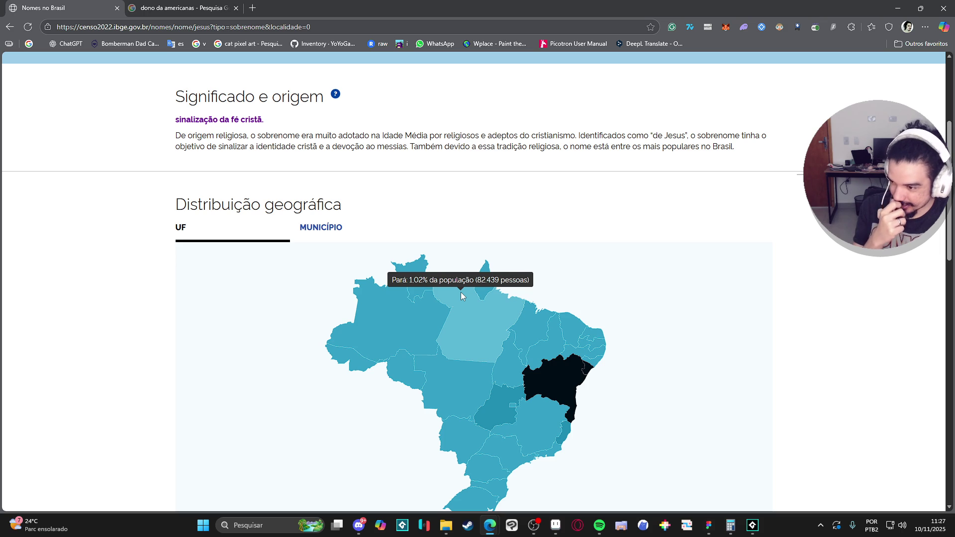
{"action": "scroll", "coordinate": [461, 294], "scroll_direction": "up", "scroll_amount": 4}
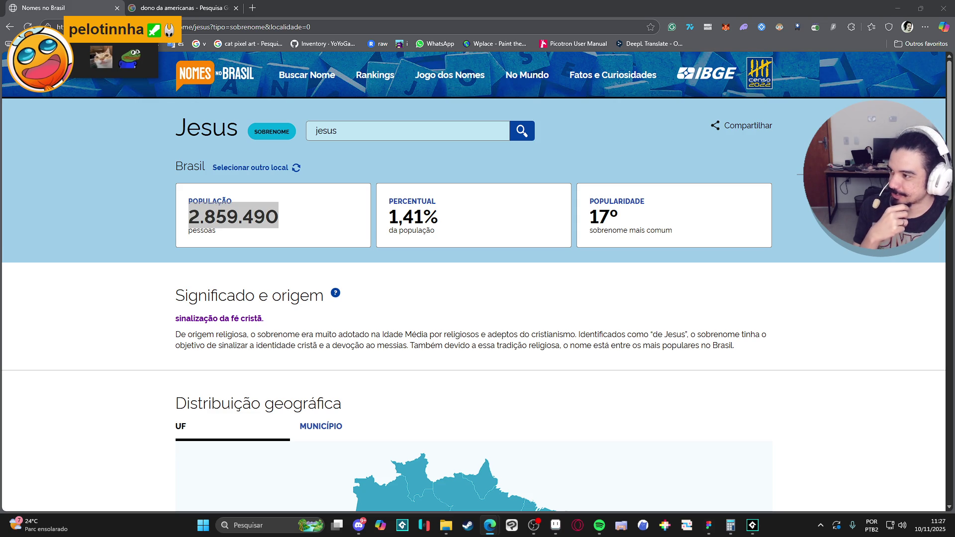
{"action": "left_click", "coordinate": [732, 386]}
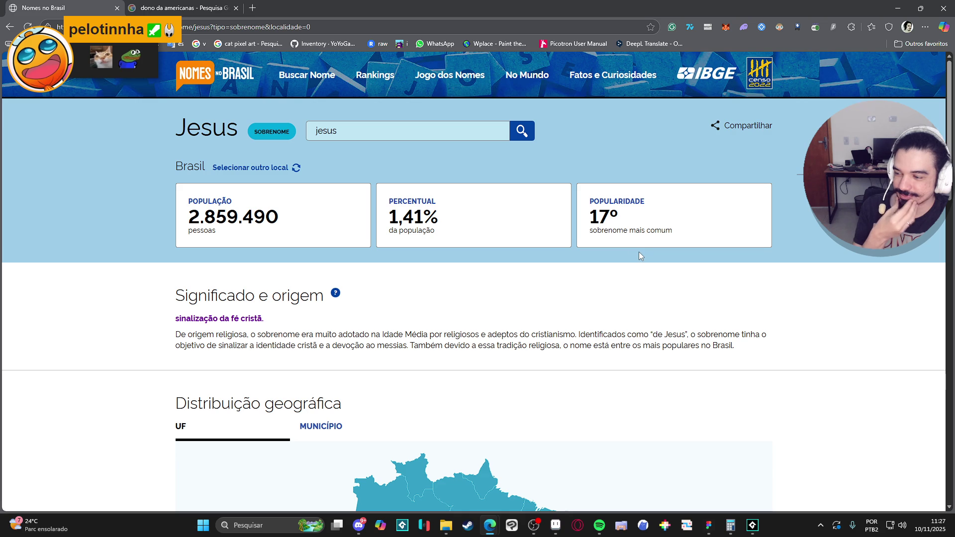
{"action": "left_click", "coordinate": [475, 137]}
{"action": "left_click", "coordinate": [488, 145]}
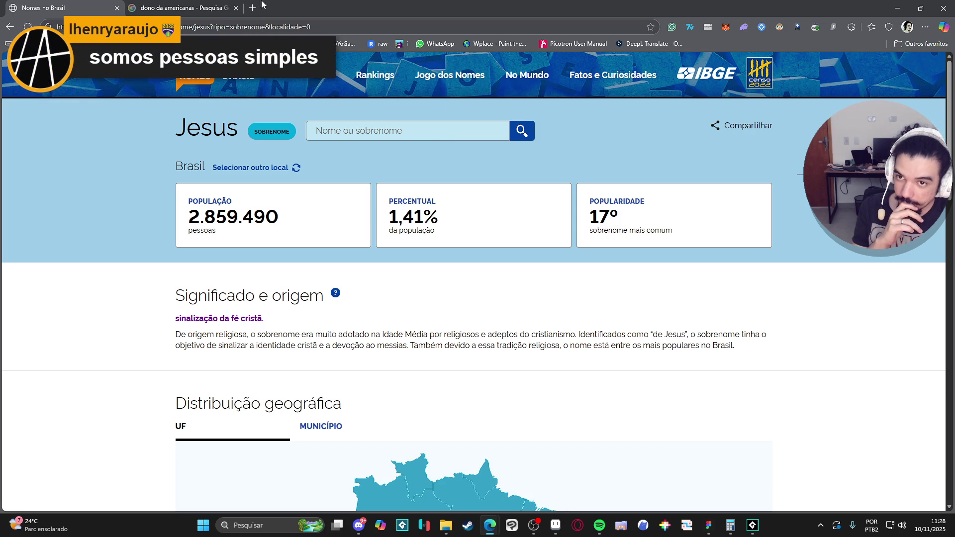
Step: Search Google for 'bilionários brasileiros' and expand the AI overview list
{"action": "left_click", "coordinate": [184, 7]}
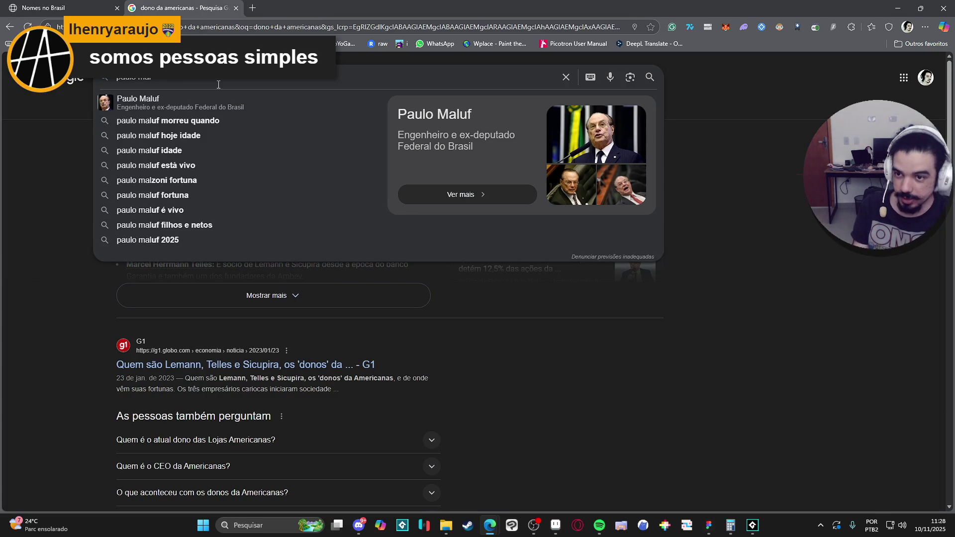
{"action": "type", "text": "bilionários"}
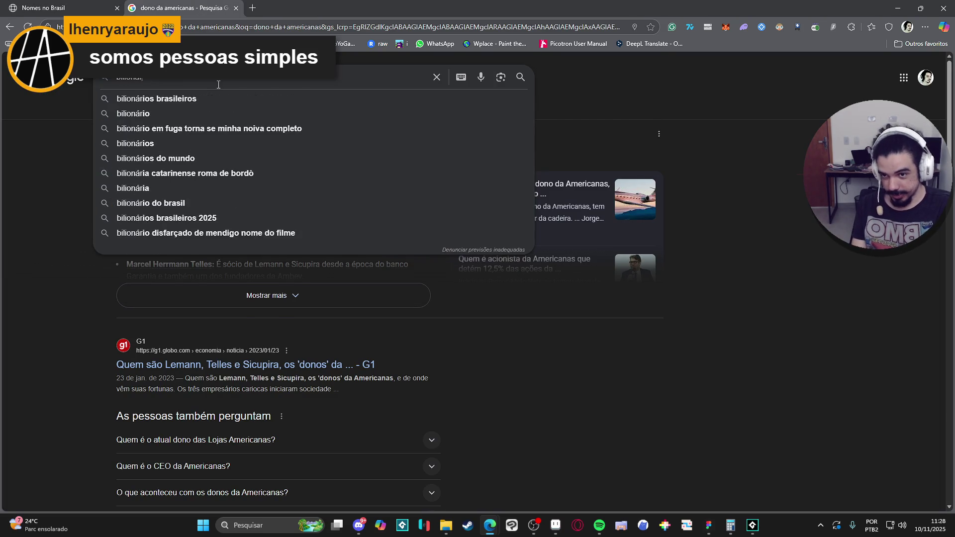
{"action": "key", "text": "Down"}
{"action": "key", "text": "Return"}
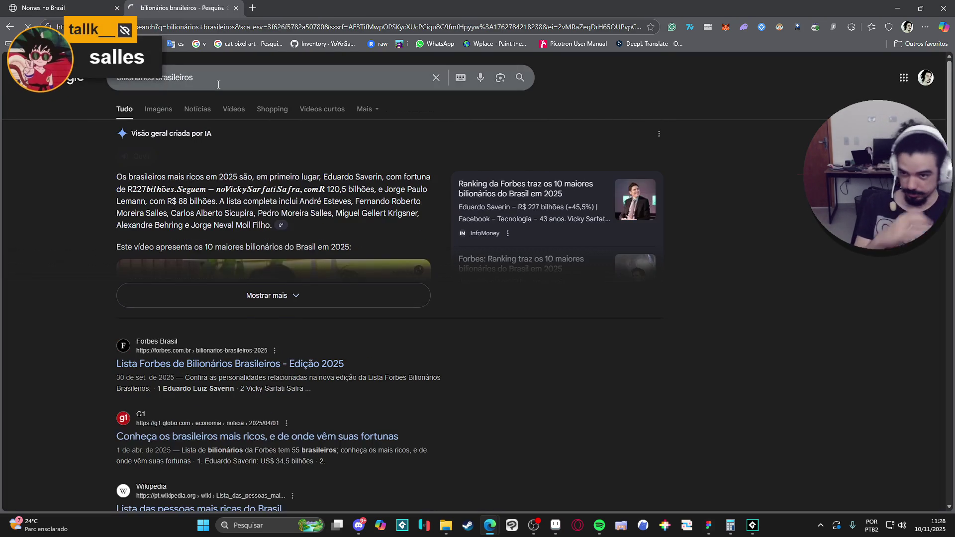
{"action": "left_click", "coordinate": [254, 294]}
{"action": "scroll", "coordinate": [97, 255], "scroll_direction": "down", "scroll_amount": 3}
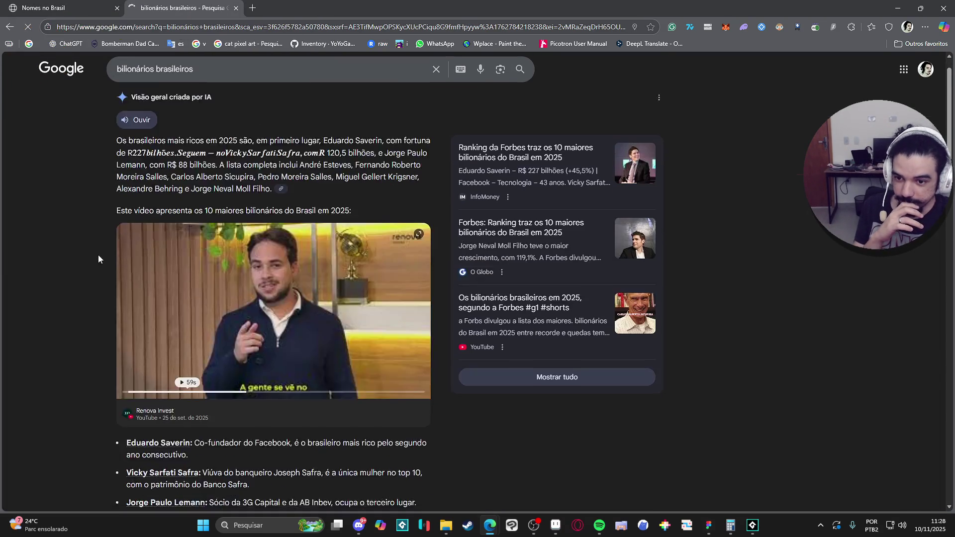
{"action": "scroll", "coordinate": [109, 222], "scroll_direction": "down", "scroll_amount": 2}
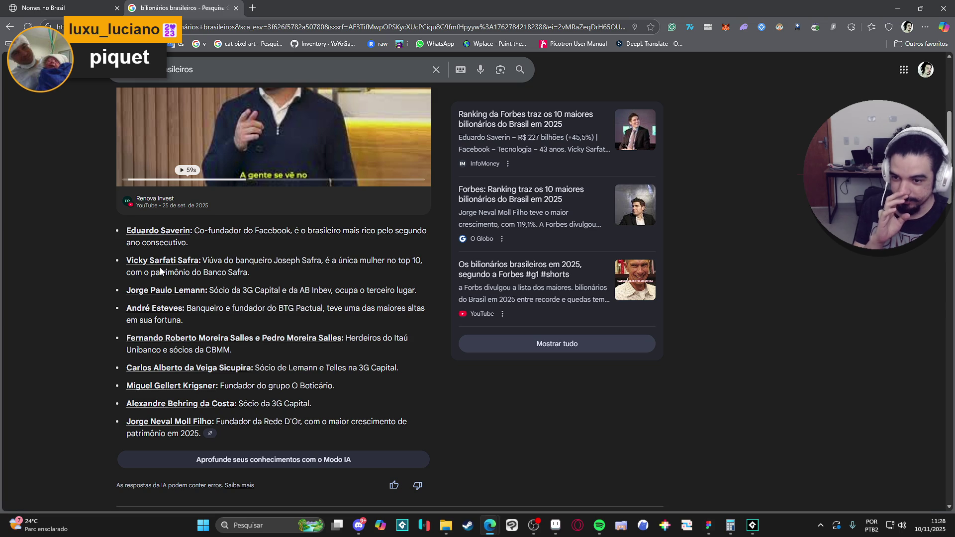
Step: Back on Nomes no Brasil, search the surname 'sarfat', which isn't found
{"action": "key", "text": "ctrl+Tab"}
{"action": "left_click", "coordinate": [344, 129]}
{"action": "type", "text": "sarfat"}
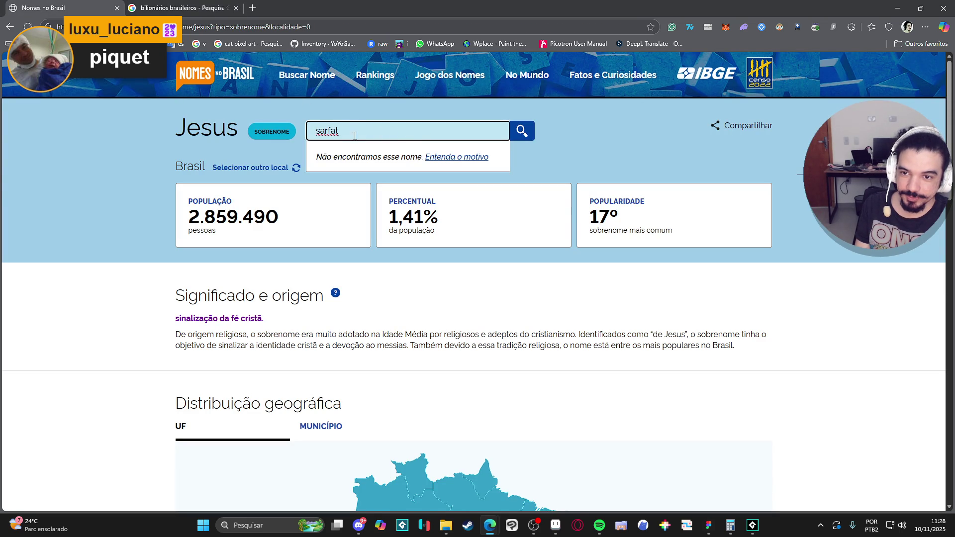
Step: Check the billionaires list and, after misspelled tries, open the Safra surname page
{"action": "left_click", "coordinate": [193, 7]}
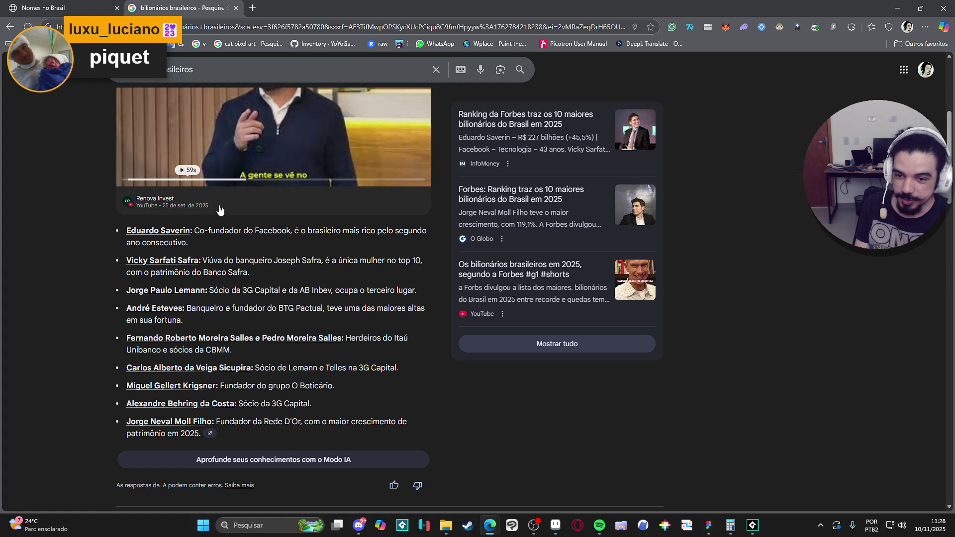
{"action": "left_click", "coordinate": [79, 4]}
{"action": "double_click", "coordinate": [394, 132]}
{"action": "type", "text": "sa"}
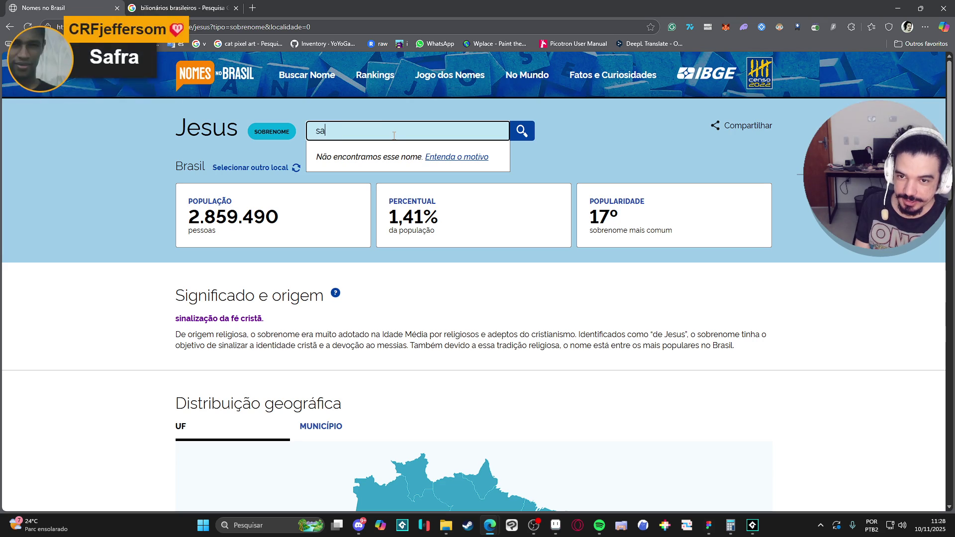
{"action": "type", "text": "p"}
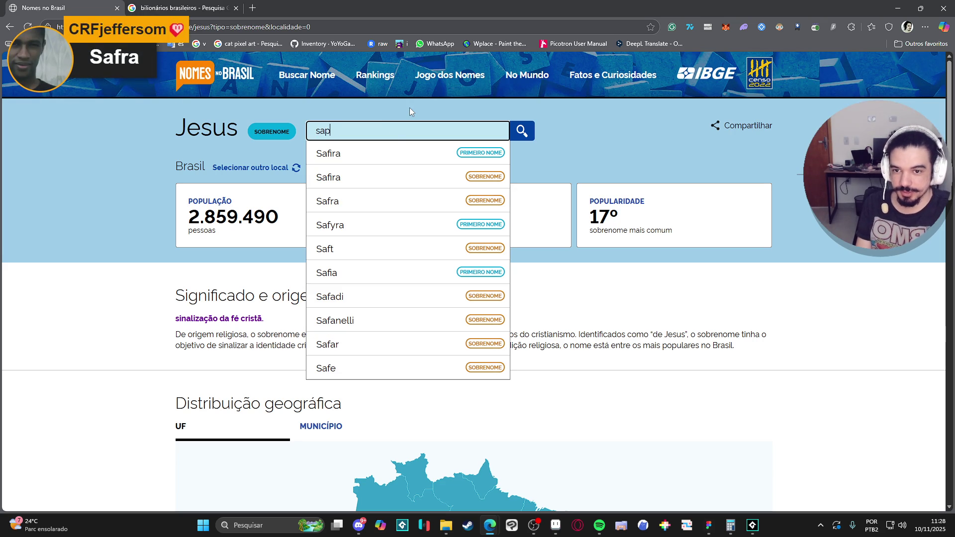
{"action": "type", "text": "hira"}
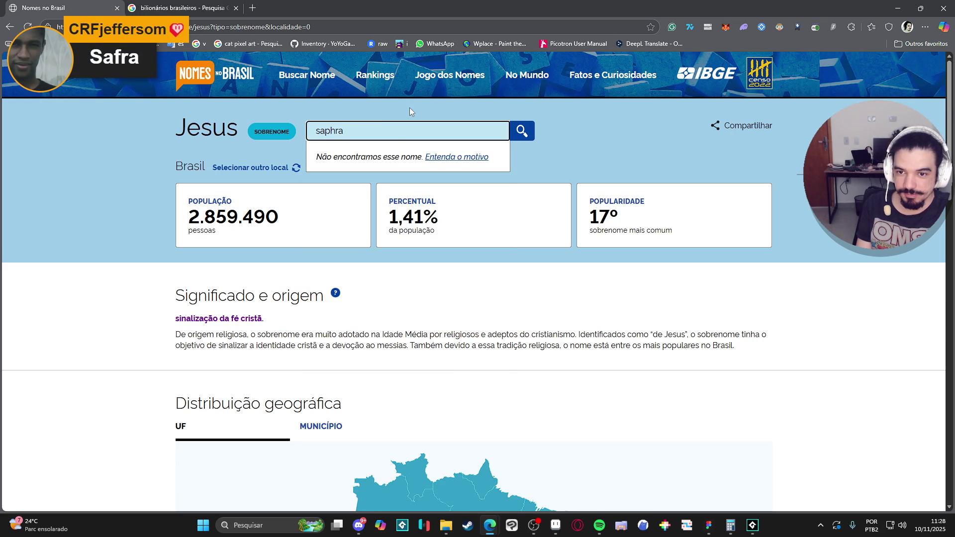
{"action": "key", "text": "ctrl+Tab"}
{"action": "key", "text": "ctrl+Tab"}
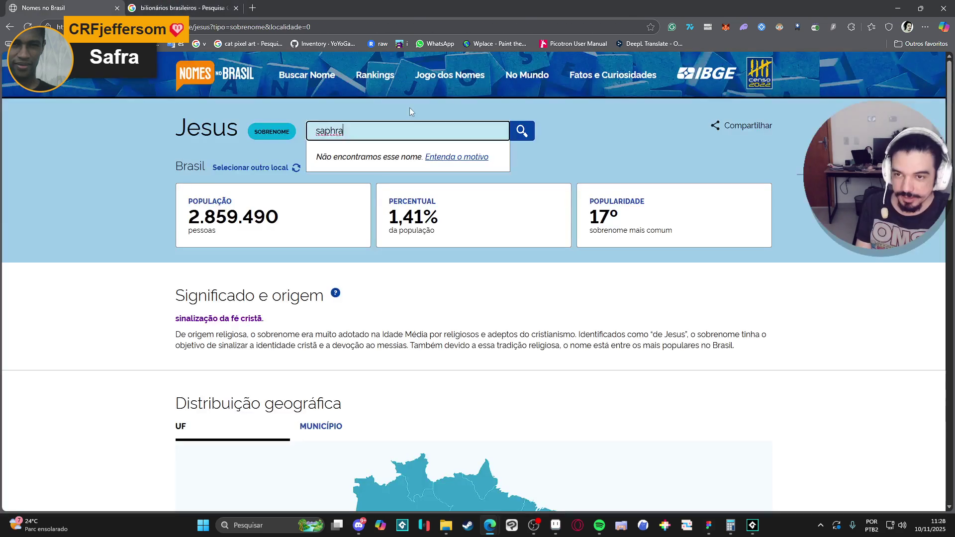
{"action": "type", "text": "safra"}
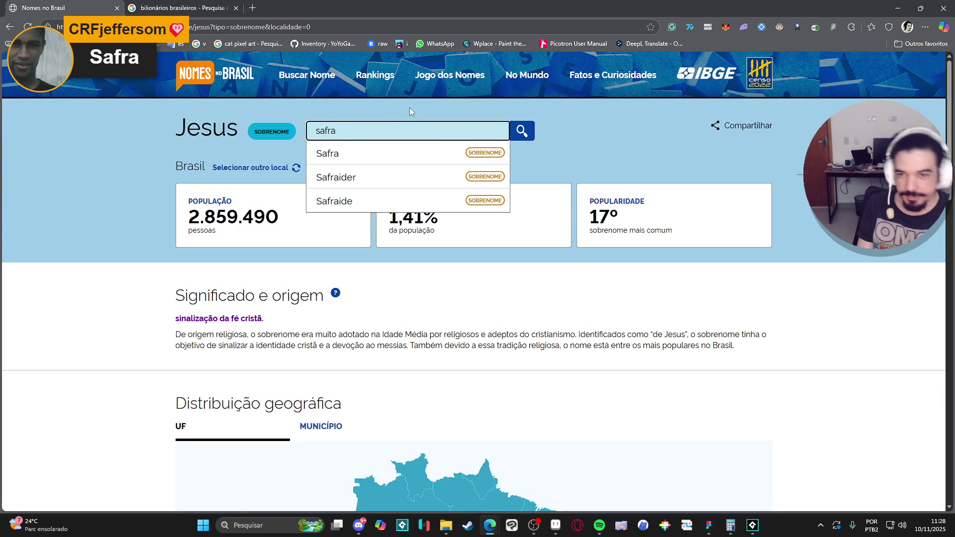
{"action": "left_click", "coordinate": [395, 153]}
{"action": "scroll", "coordinate": [116, 191], "scroll_direction": "down", "scroll_amount": 6}
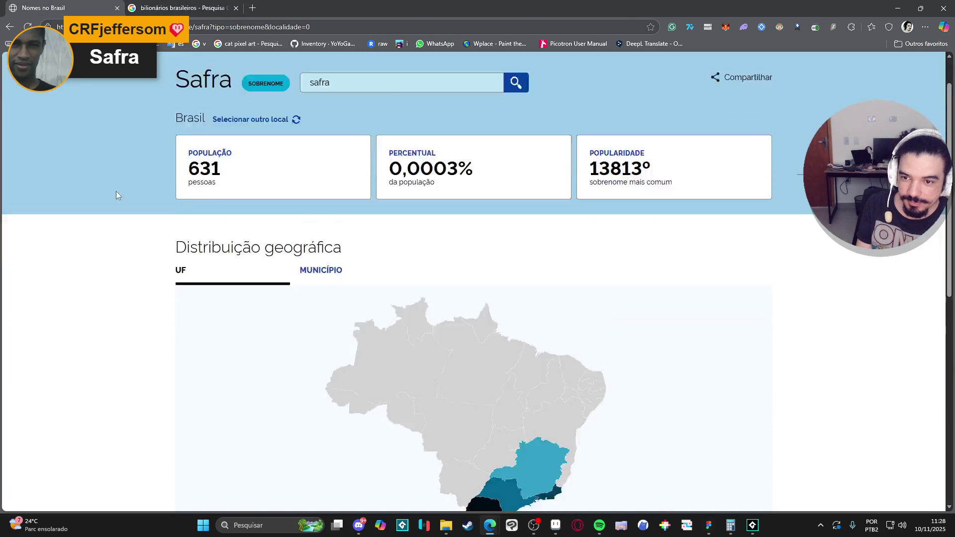
Step: Open the Esteves surname page: 72.255 people, 0,04%, ranked 354th
{"action": "left_click", "coordinate": [202, 8]}
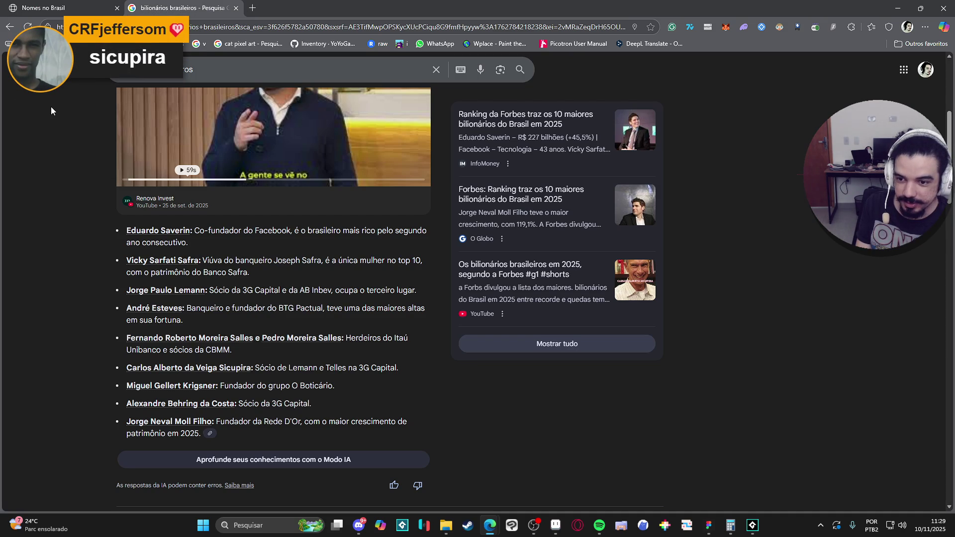
{"action": "left_click", "coordinate": [68, 4]}
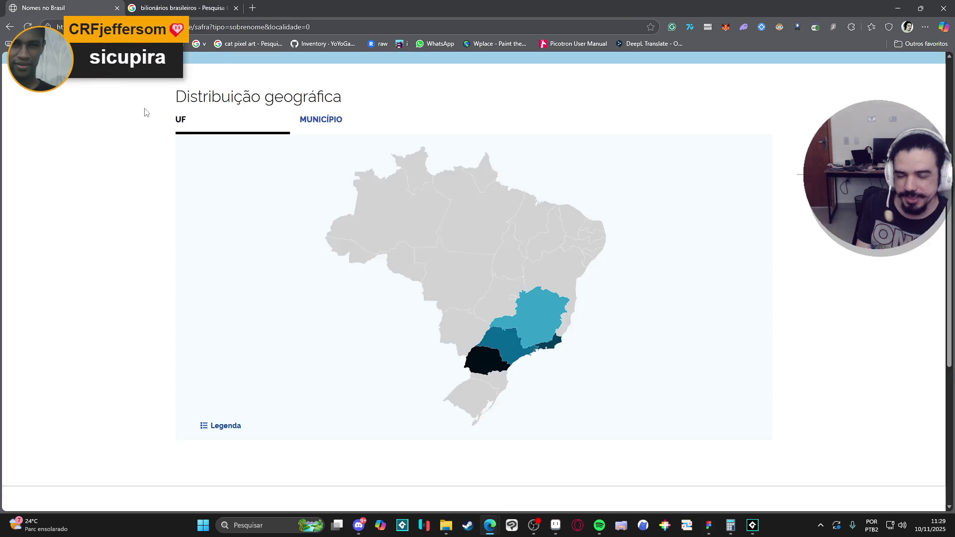
{"action": "scroll", "coordinate": [290, 145], "scroll_direction": "up", "scroll_amount": 4}
{"action": "left_click", "coordinate": [340, 129]}
{"action": "type", "text": "esteves"}
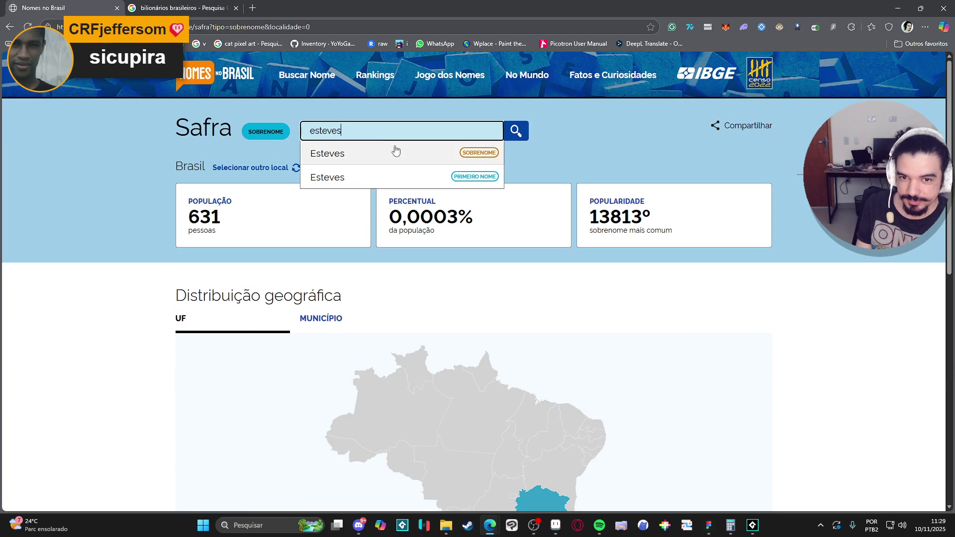
{"action": "left_click", "coordinate": [395, 150]}
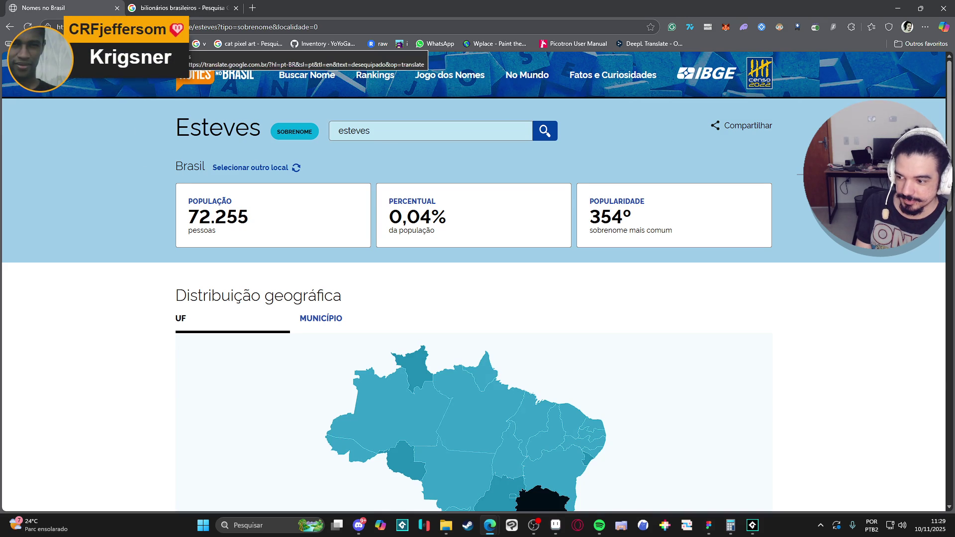
{"action": "left_click", "coordinate": [199, 7]}
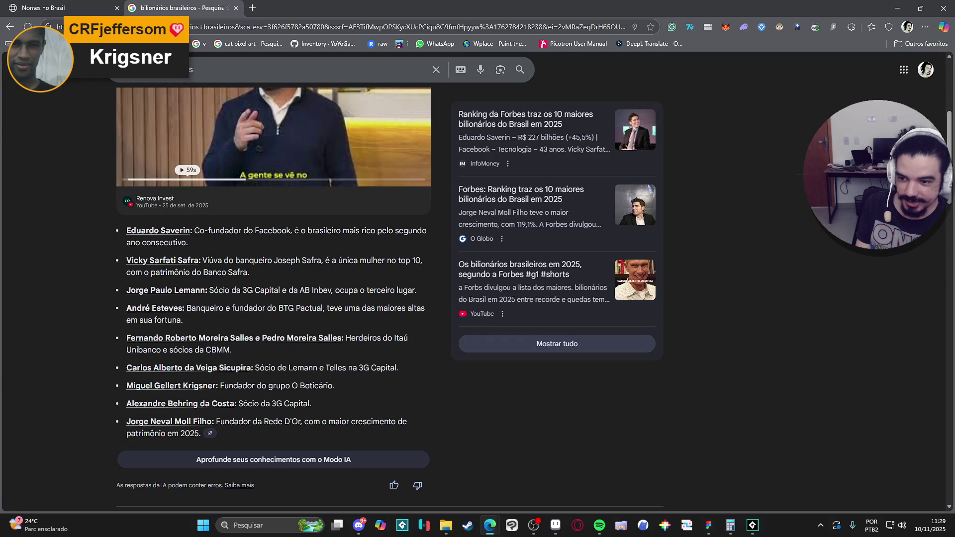
{"action": "left_click", "coordinate": [65, 7]}
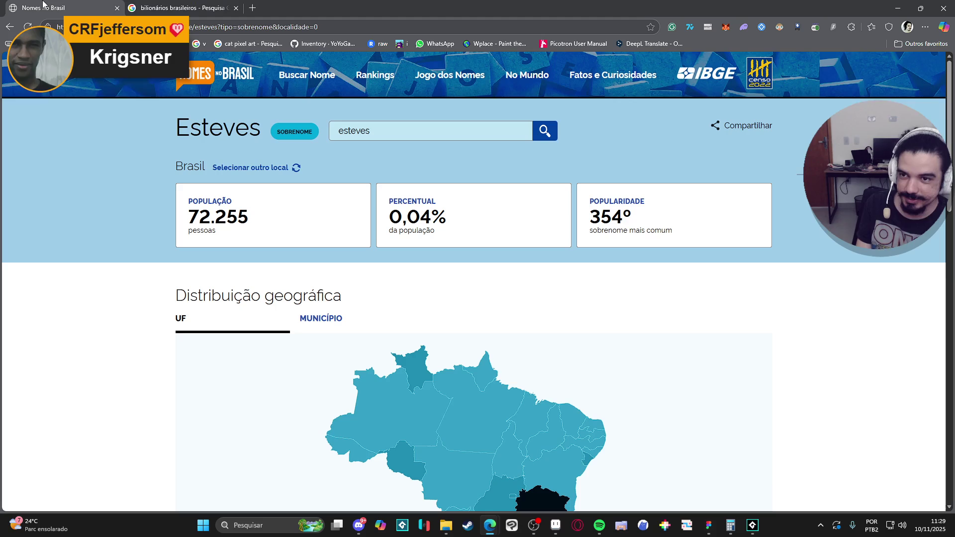
{"action": "left_click", "coordinate": [393, 133]}
Step: Try 'Krigsner' (not found), then open the Gellert surname page and its distribution map
{"action": "type", "text": "Krigsner"}
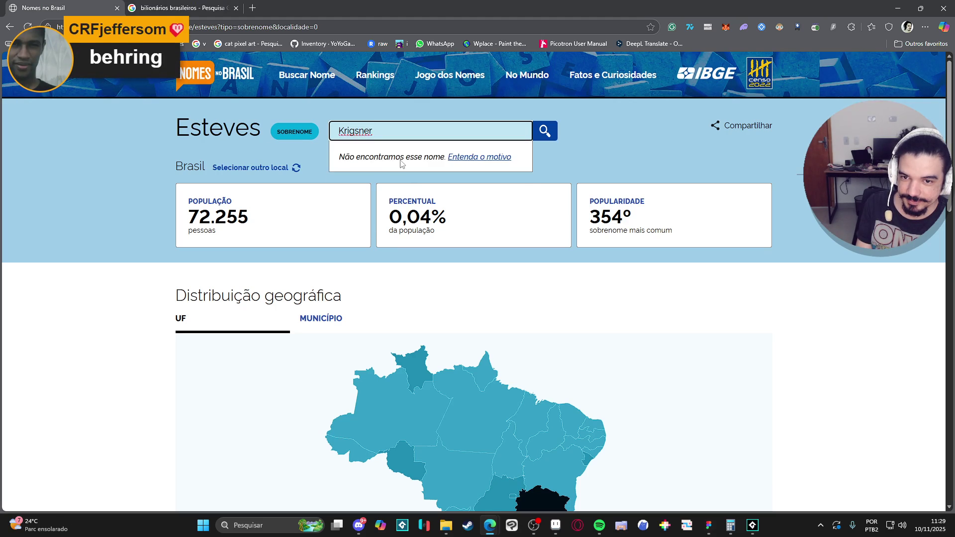
{"action": "left_click", "coordinate": [154, 5]}
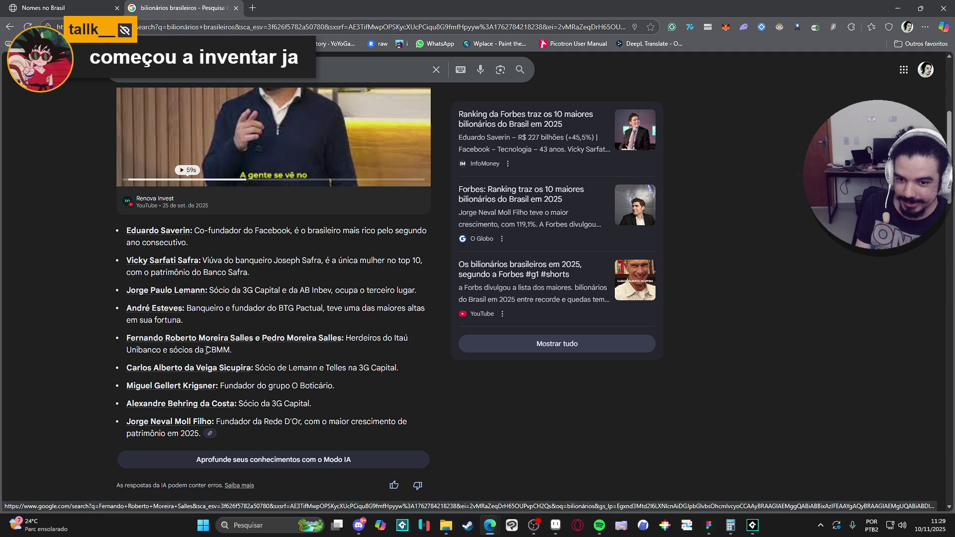
{"action": "mouse_move", "coordinate": [85, 5]}
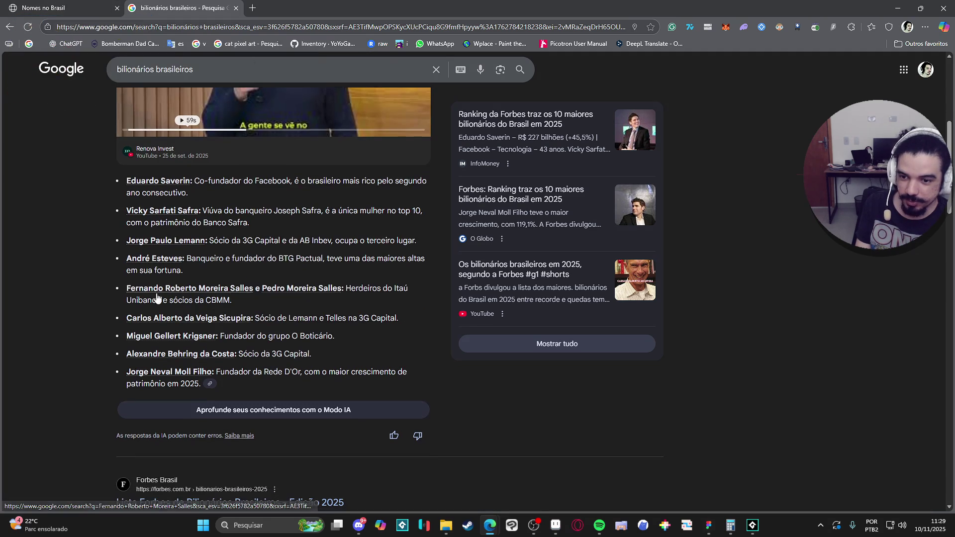
{"action": "scroll", "coordinate": [115, 306], "scroll_direction": "down", "scroll_amount": 1}
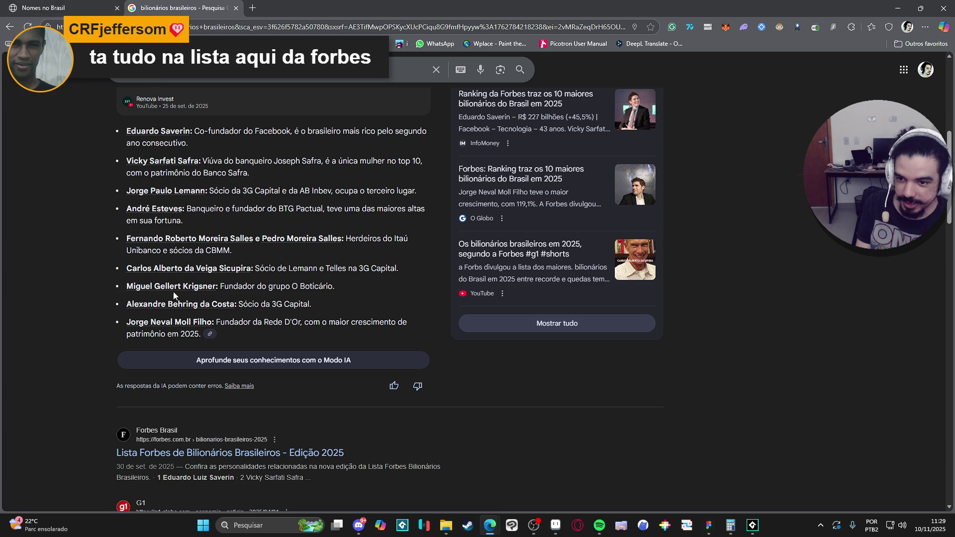
{"action": "left_click", "coordinate": [49, 7]}
{"action": "key", "text": "ctrl+a"}
{"action": "type", "text": "ge"}
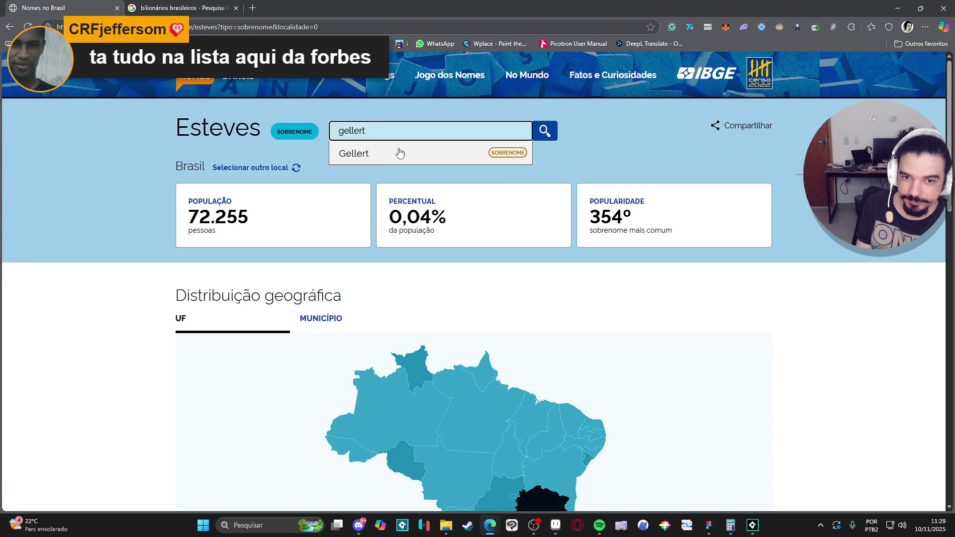
{"action": "left_click", "coordinate": [397, 154]}
{"action": "scroll", "coordinate": [179, 179], "scroll_direction": "down", "scroll_amount": 4}
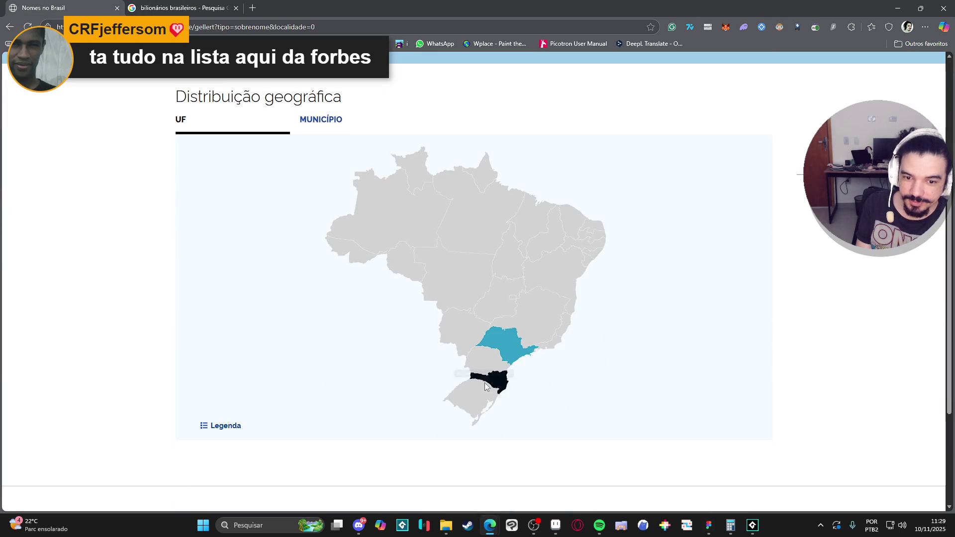
Step: Close the Google billionaires results tab and open a new blank tab
{"action": "left_click", "coordinate": [172, 4]}
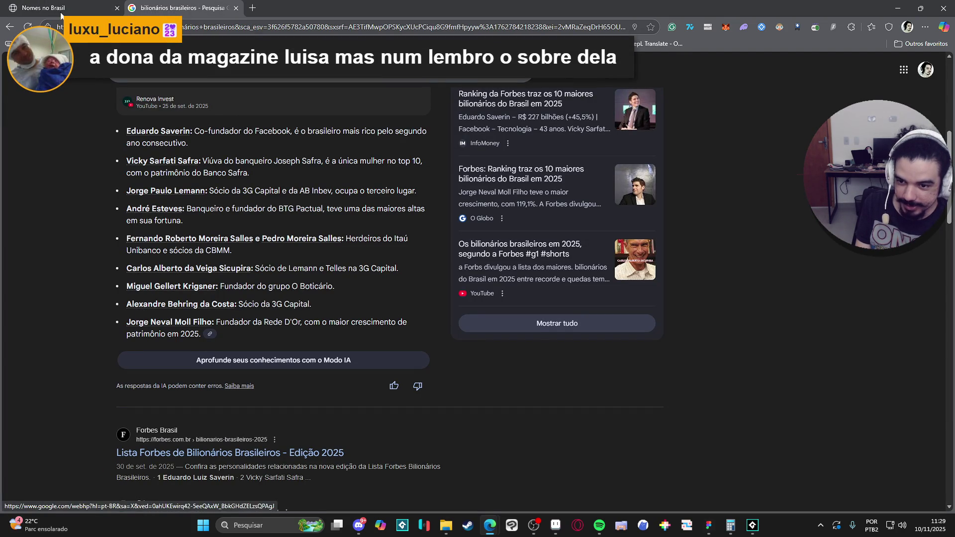
{"action": "mouse_move", "coordinate": [73, 5]}
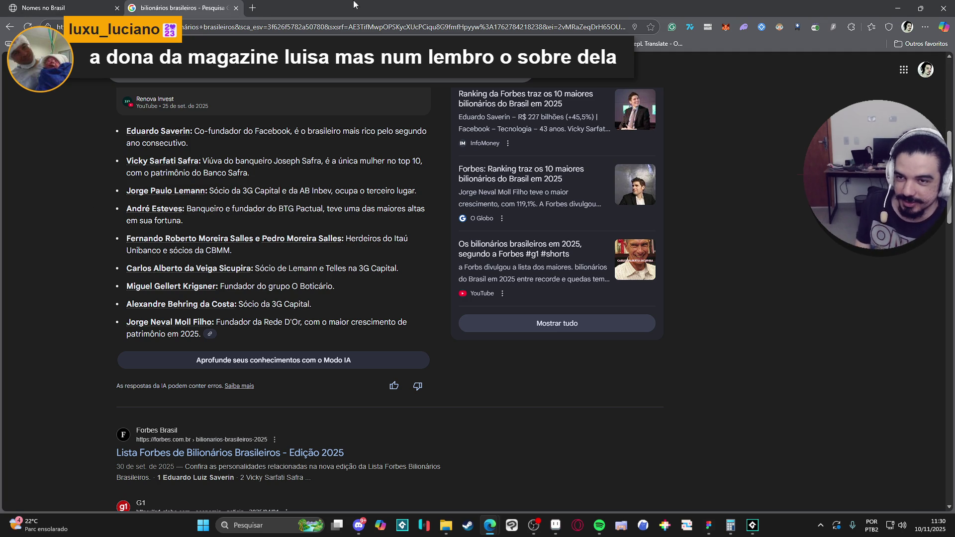
{"action": "left_click", "coordinate": [236, 8]}
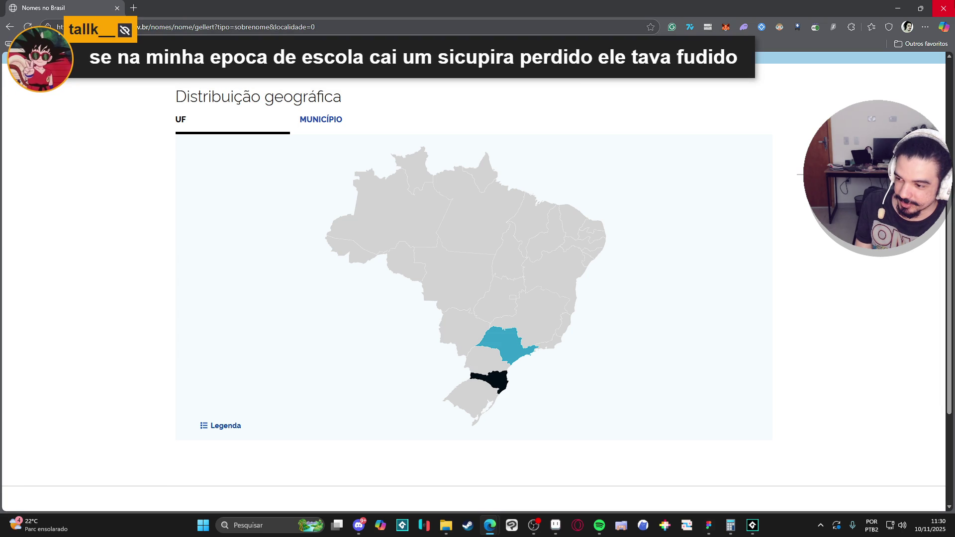
{"action": "left_click", "coordinate": [134, 5]}
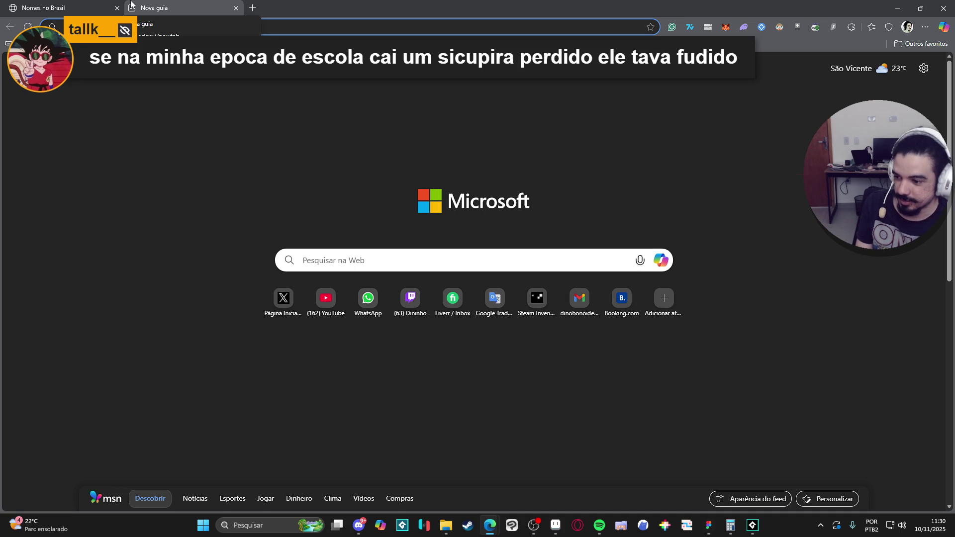
Step: Type 'mapa' in the new tab's address bar, cancel the autocomplete, and return to the Gellert page
{"action": "type", "text": "mapa"}
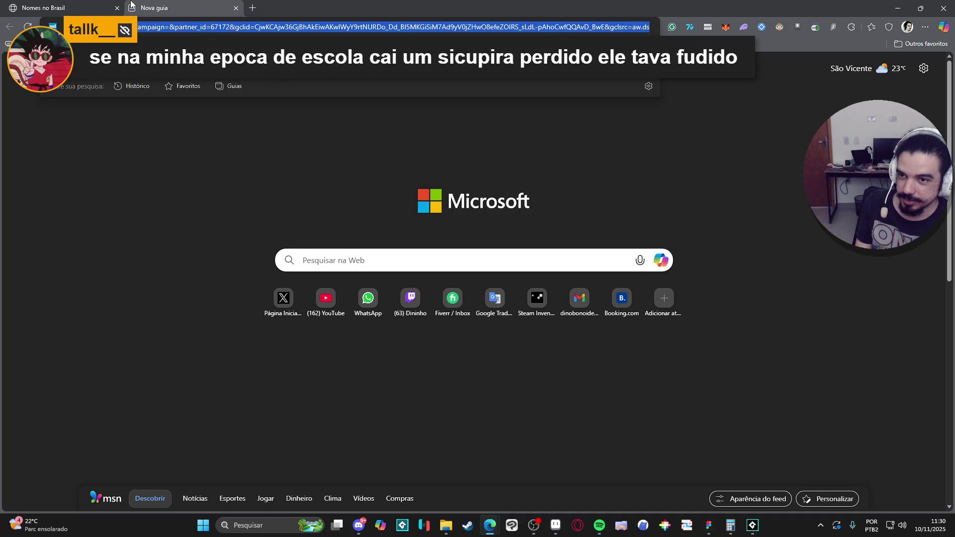
{"action": "key", "text": "Escape"}
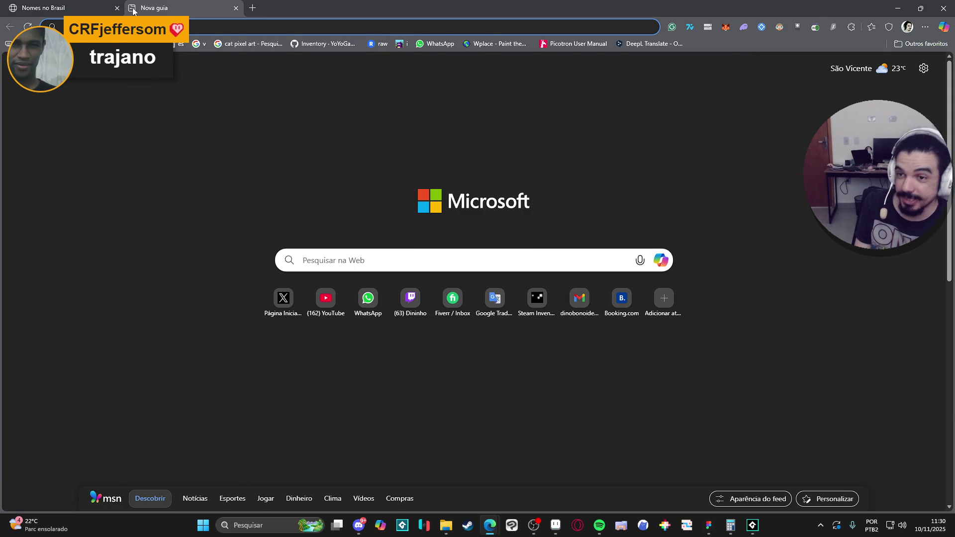
{"action": "left_click", "coordinate": [93, 6]}
{"action": "scroll", "coordinate": [511, 226], "scroll_direction": "up", "scroll_amount": 1}
{"action": "left_click", "coordinate": [453, 135]}
Step: Search IBGE Nomes no Brasil for 'trajano' and open the Trajano surname page
{"action": "key", "text": "ctrl+a"}
{"action": "type", "text": "trajan"}
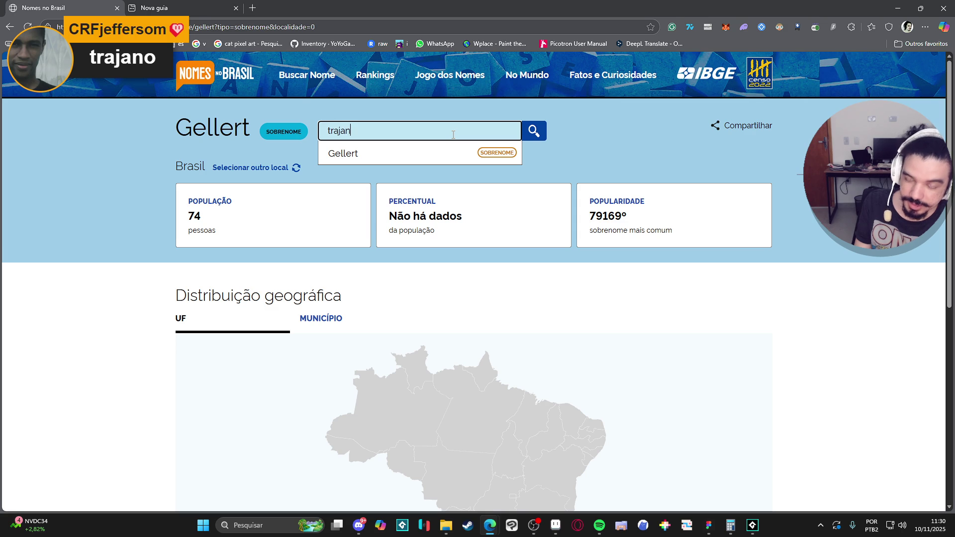
{"action": "type", "text": "o"}
{"action": "left_click", "coordinate": [440, 163]}
{"action": "scroll", "coordinate": [131, 213], "scroll_direction": "down", "scroll_amount": 2}
{"action": "scroll", "coordinate": [130, 212], "scroll_direction": "up", "scroll_amount": 2}
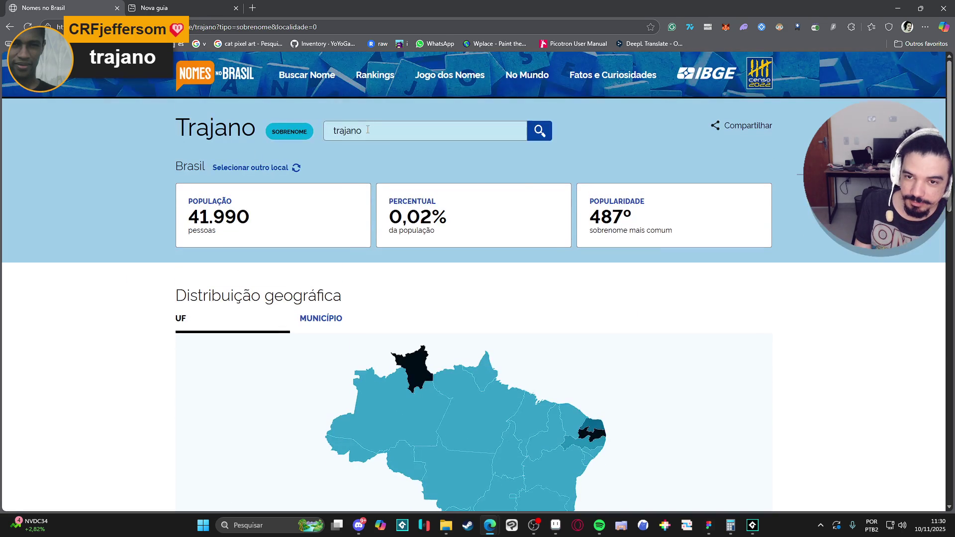
Step: Review Trajano's statistics and Por Localidade table, then close the browser to return to Figma
{"action": "left_click", "coordinate": [383, 128]}
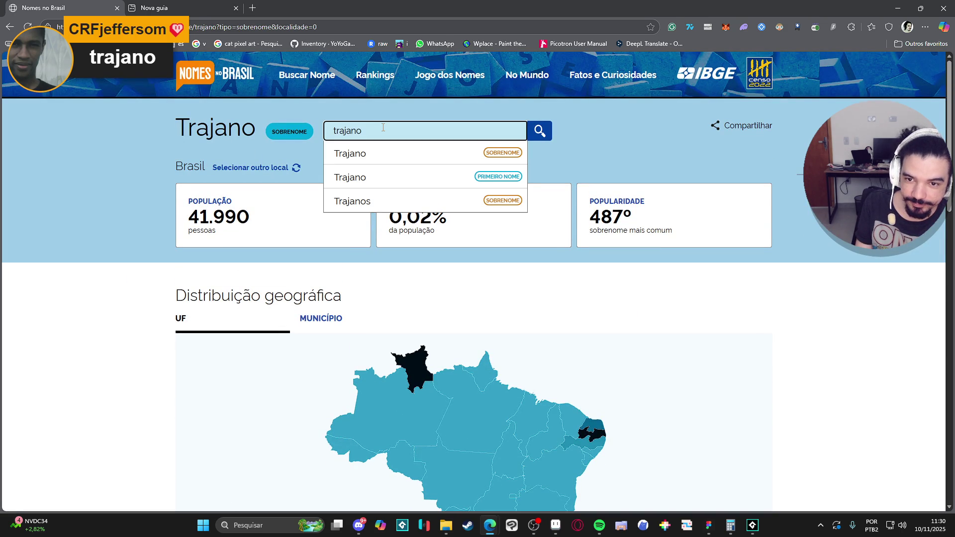
{"action": "left_click", "coordinate": [95, 229]}
{"action": "scroll", "coordinate": [120, 271], "scroll_direction": "down", "scroll_amount": 7}
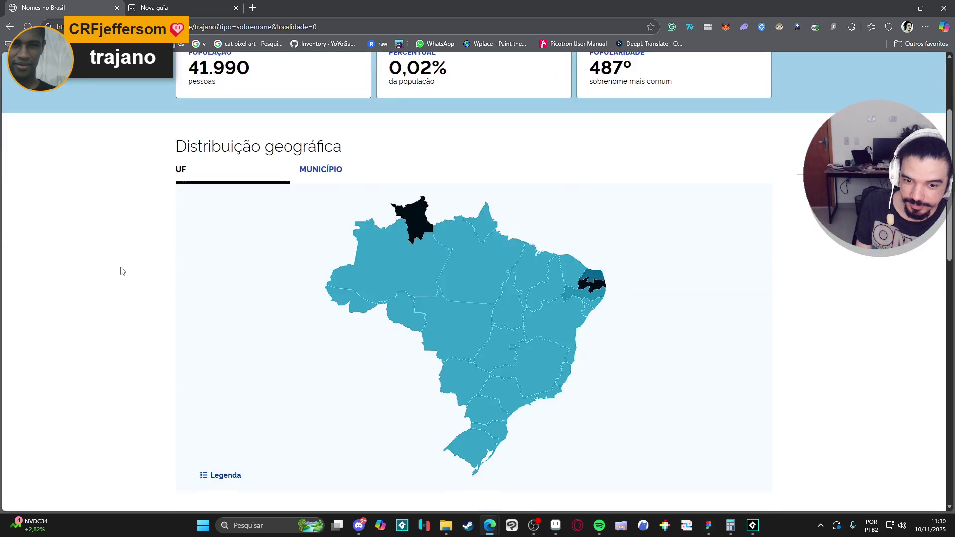
{"action": "scroll", "coordinate": [121, 271], "scroll_direction": "down", "scroll_amount": 3}
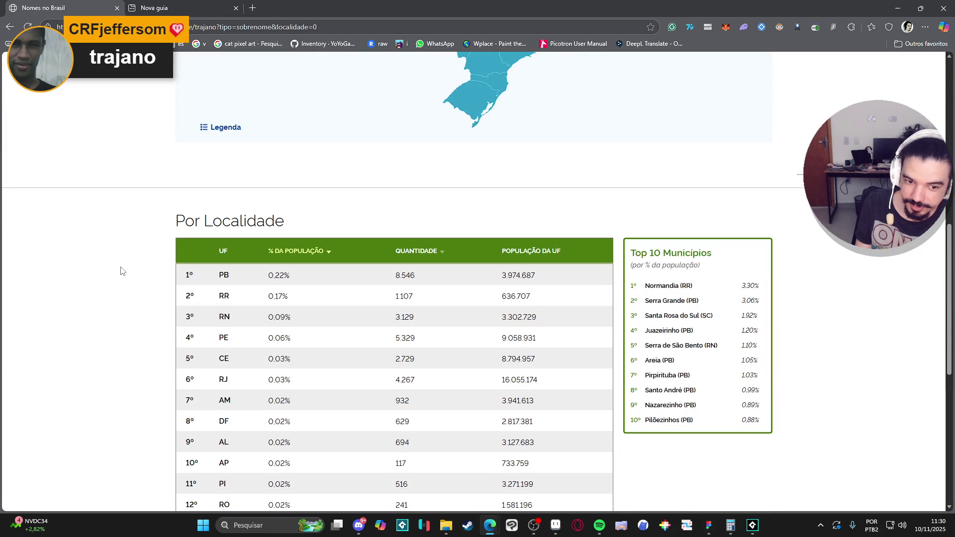
{"action": "scroll", "coordinate": [120, 271], "scroll_direction": "up", "scroll_amount": 10}
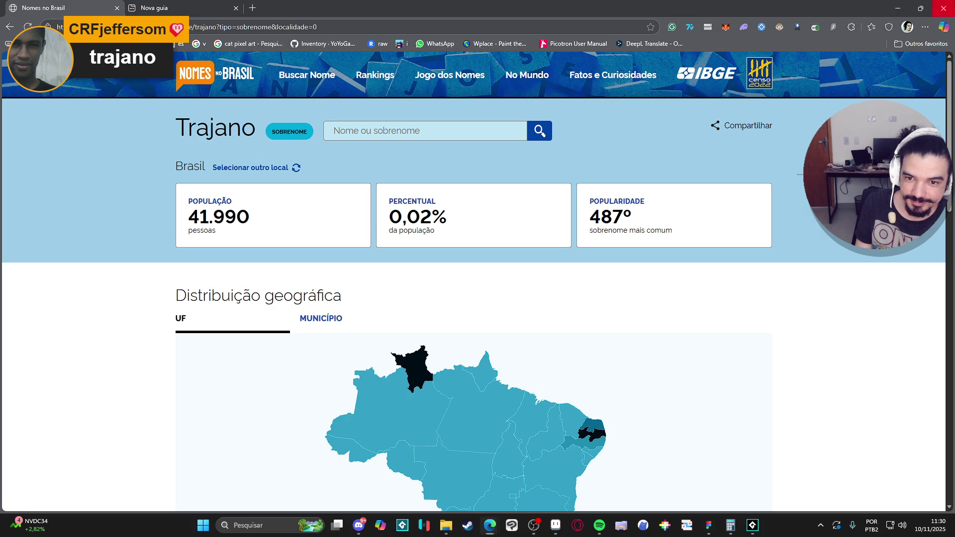
{"action": "left_click", "coordinate": [944, 8]}
{"action": "scroll", "coordinate": [480, 437], "scroll_direction": "down", "scroll_amount": 1}
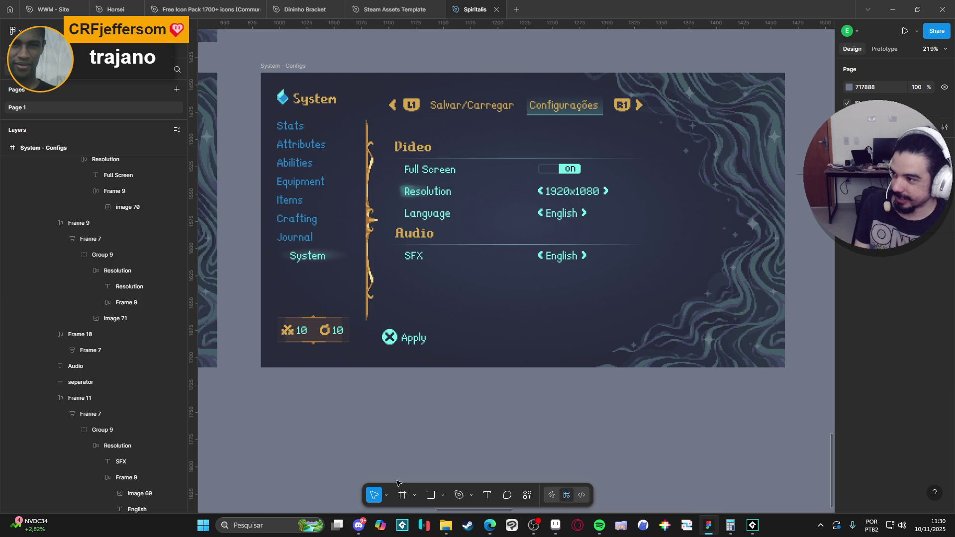
Step: In Aseprite, show frame 7's settings screen with Layer 12 active
{"action": "scroll", "coordinate": [434, 408], "scroll_direction": "right", "scroll_amount": 1}
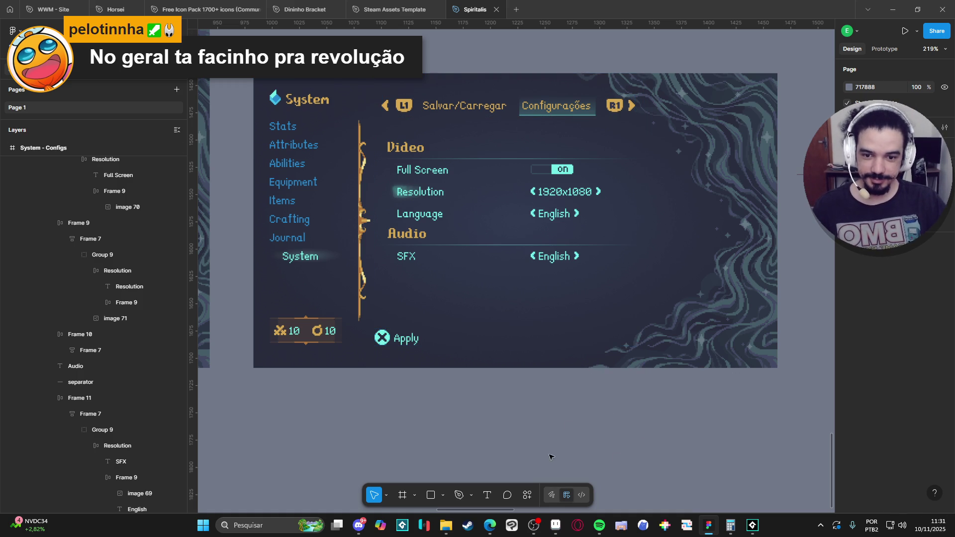
{"action": "left_click", "coordinate": [557, 525]}
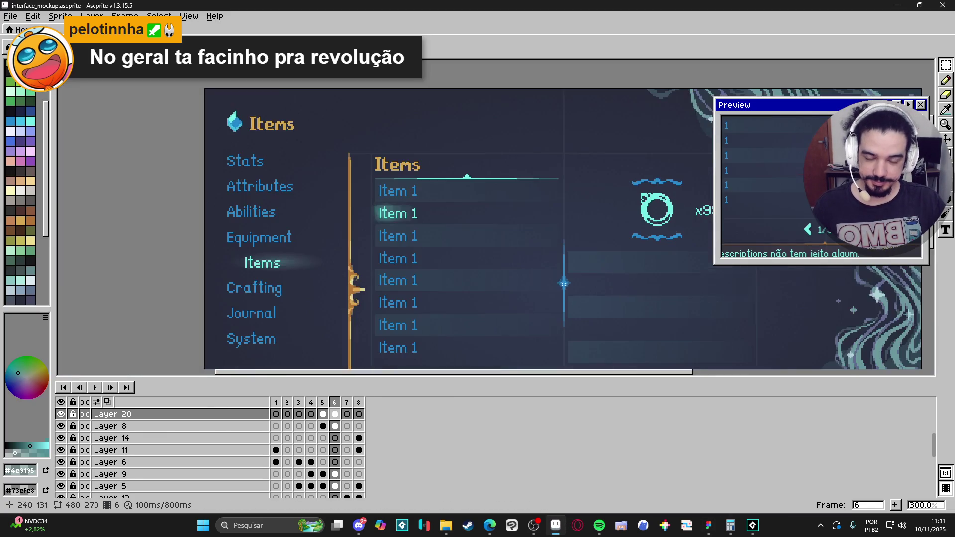
{"action": "left_click", "coordinate": [355, 411]}
{"action": "key", "text": "Left"}
{"action": "scroll", "coordinate": [436, 207], "scroll_direction": "up", "scroll_amount": 4}
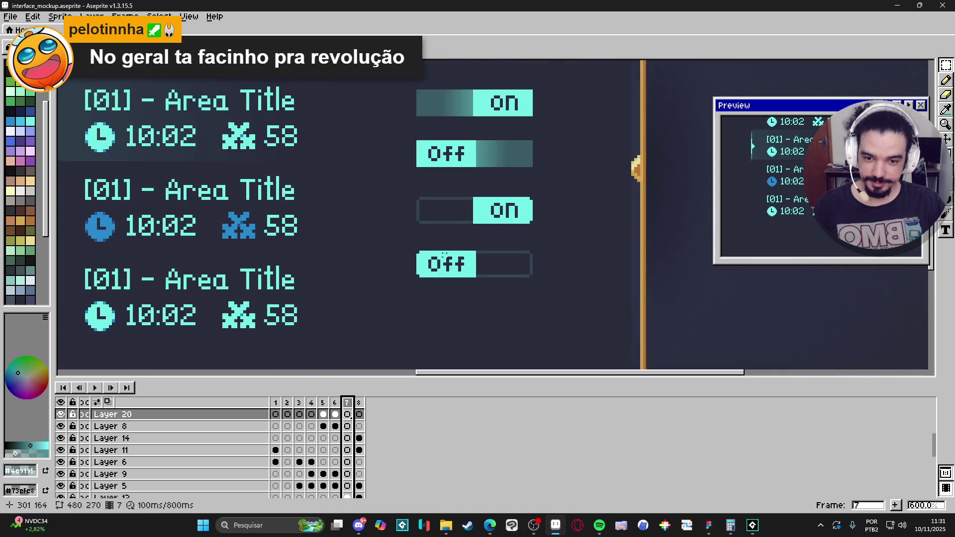
{"action": "left_click", "coordinate": [458, 217], "text": "ctrl"}
Step: Copy the bottom Off toggle below itself and paint over its Off letters
{"action": "key", "text": "m"}
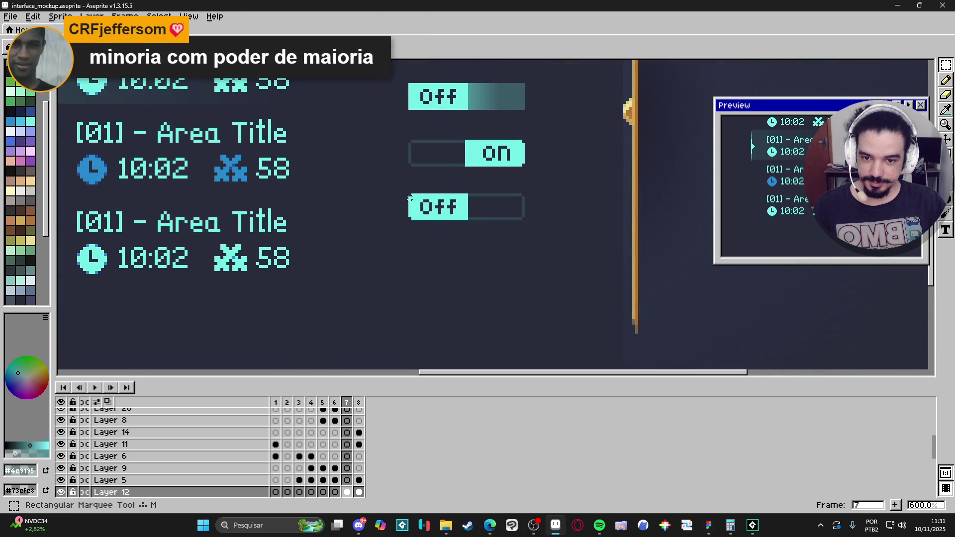
{"action": "left_click_drag", "start_coordinate": [409, 194], "coordinate": [526, 222]}
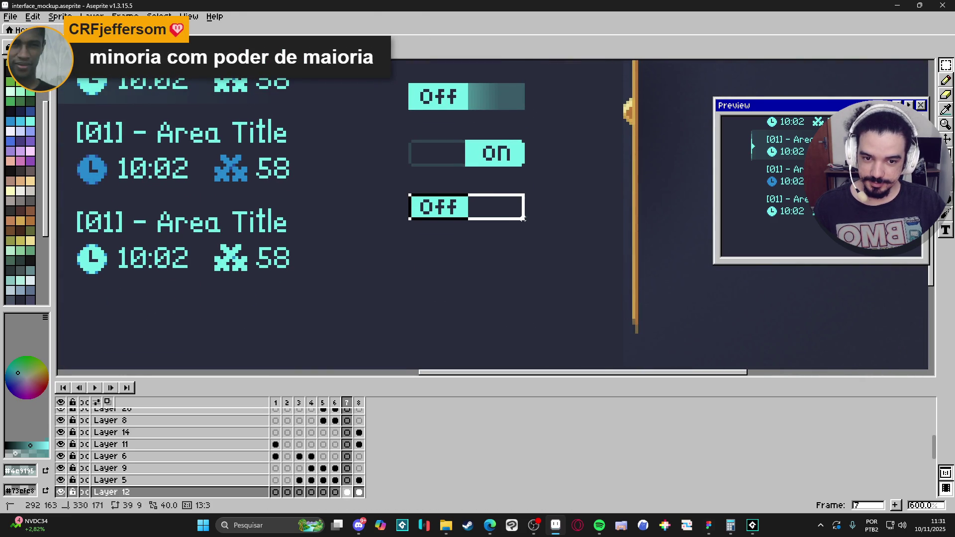
{"action": "left_click_drag", "start_coordinate": [460, 209], "coordinate": [455, 286]}
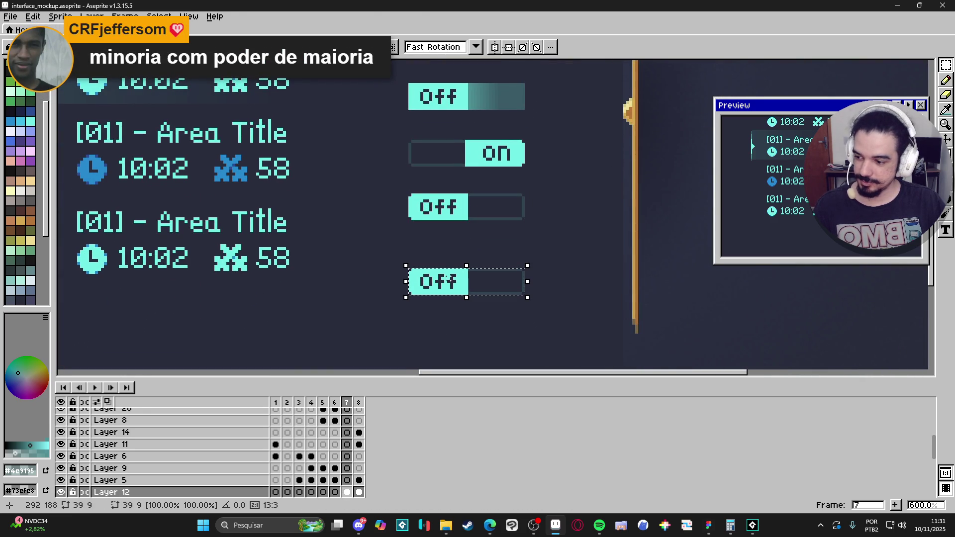
{"action": "key", "text": "ctrl+d"}
{"action": "scroll", "coordinate": [455, 286], "scroll_direction": "up", "scroll_amount": 3}
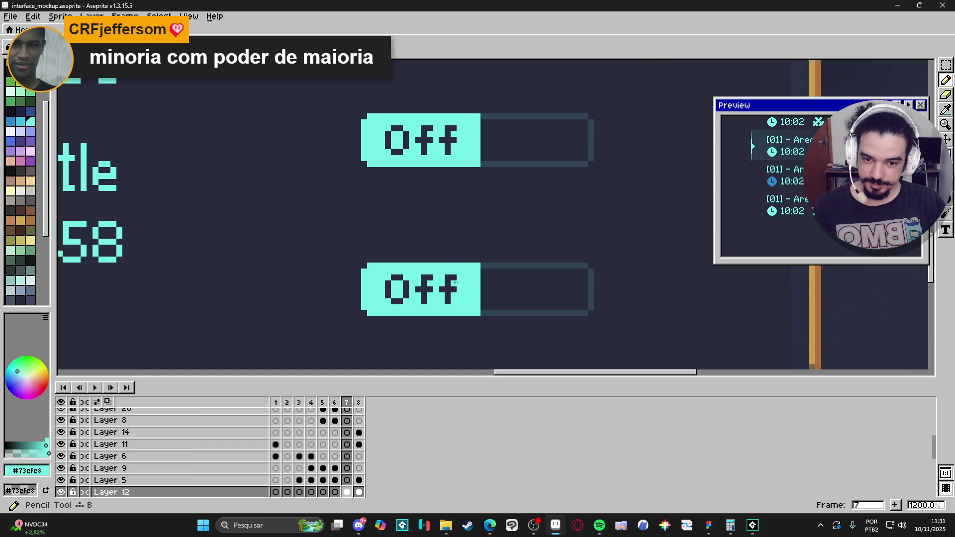
{"action": "mouse_move", "coordinate": [455, 283]}
{"action": "left_mouse_down"}
{"action": "mouse_move", "coordinate": [466, 300]}
{"action": "mouse_move", "coordinate": [398, 296]}
{"action": "mouse_move", "coordinate": [430, 277]}
{"action": "left_mouse_up"}
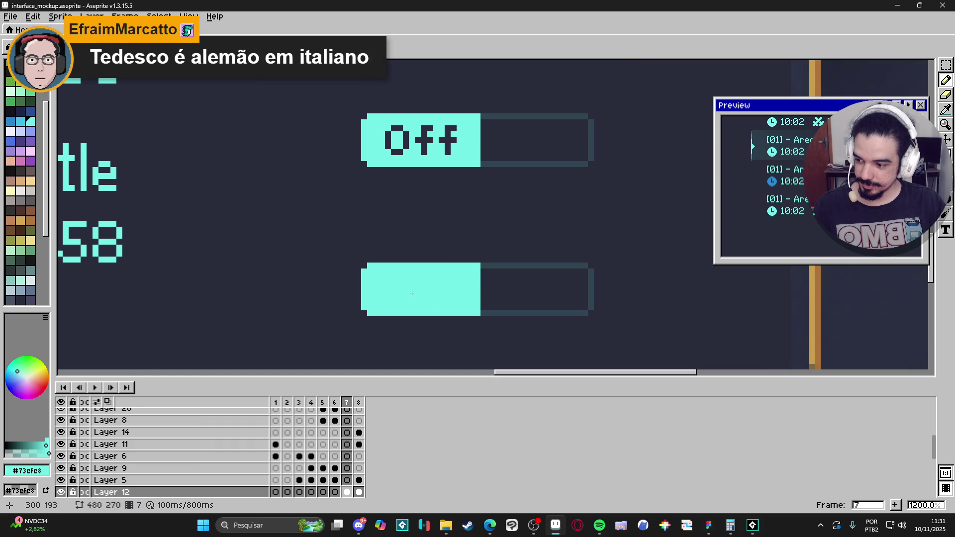
Step: Erase the copy's right outline and cut vertical gaps to split it into four cyan bars
{"action": "scroll", "coordinate": [412, 293], "scroll_direction": "up", "scroll_amount": 1}
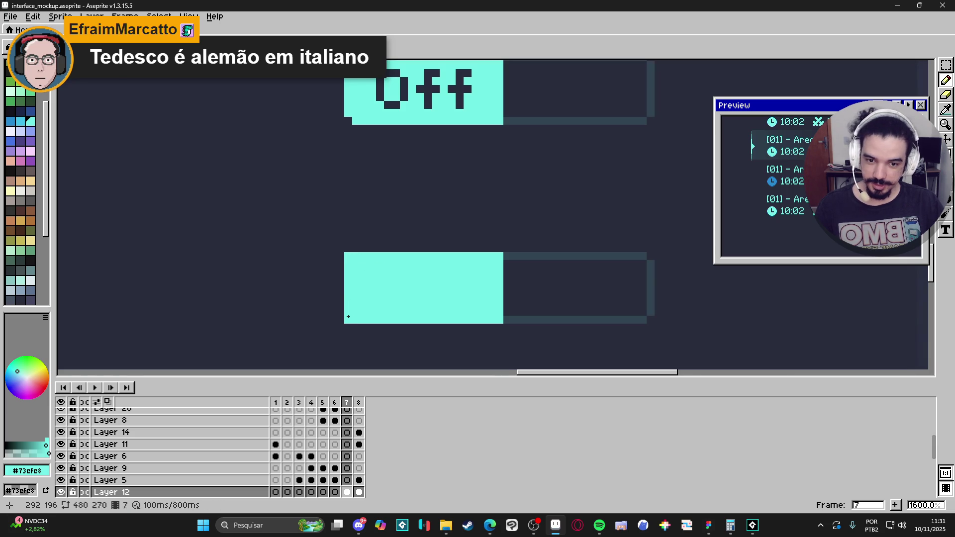
{"action": "key", "text": "e"}
{"action": "mouse_move", "coordinate": [518, 251]}
{"action": "left_mouse_down"}
{"action": "mouse_move", "coordinate": [646, 258]}
{"action": "mouse_move", "coordinate": [607, 323]}
{"action": "mouse_move", "coordinate": [510, 324]}
{"action": "left_mouse_up"}
{"action": "left_click_drag", "start_coordinate": [380, 256], "coordinate": [380, 320]}
{"action": "left_click_drag", "start_coordinate": [411, 256], "coordinate": [411, 329]}
{"action": "key", "text": "ctrl+z"}
{"action": "key", "text": "ctrl+z"}
{"action": "mouse_move", "coordinate": [420, 256]}
{"action": "left_mouse_down"}
{"action": "mouse_move", "coordinate": [410, 322]}
{"action": "mouse_move", "coordinate": [420, 326]}
{"action": "left_mouse_up"}
{"action": "left_click_drag", "start_coordinate": [451, 256], "coordinate": [441, 324]}
{"action": "key", "text": "ctrl+z"}
{"action": "left_click_drag", "start_coordinate": [458, 256], "coordinate": [459, 328]}
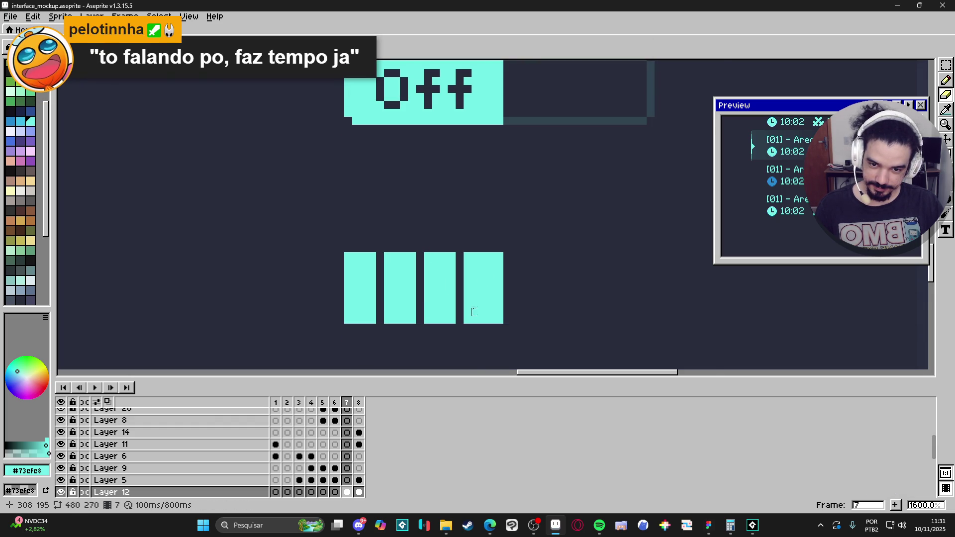
Step: Trim the right edge of the last cyan bar
{"action": "scroll", "coordinate": [458, 324], "scroll_direction": "down", "scroll_amount": 1}
{"action": "scroll", "coordinate": [498, 273], "scroll_direction": "up", "scroll_amount": 1}
{"action": "left_click_drag", "start_coordinate": [498, 248], "coordinate": [496, 326]}
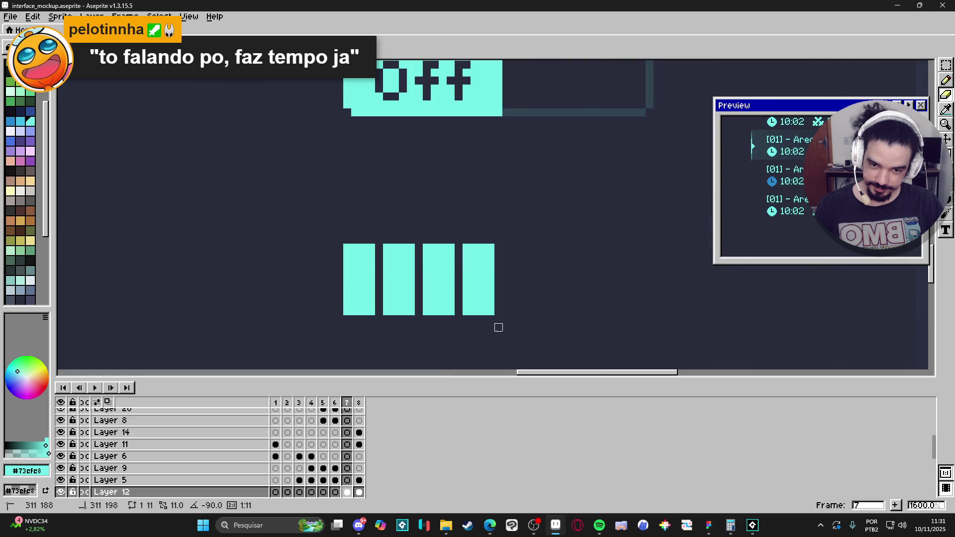
{"action": "scroll", "coordinate": [474, 319], "scroll_direction": "down", "scroll_amount": 1}
{"action": "scroll", "coordinate": [476, 313], "scroll_direction": "right", "scroll_amount": 1}
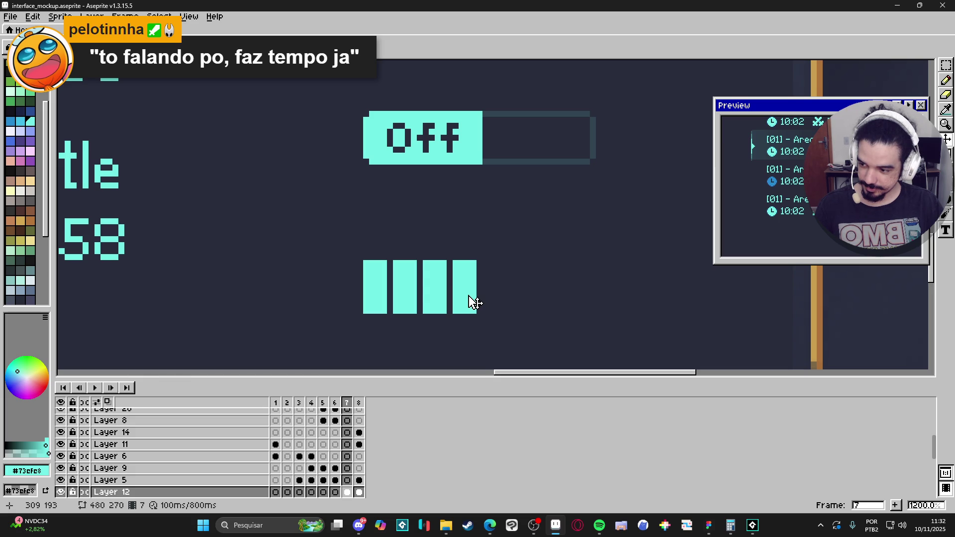
{"action": "scroll", "coordinate": [446, 296], "scroll_direction": "right", "scroll_amount": 1}
Step: Duplicate the fourth bar to make five, then copy all five to the right for ten bars
{"action": "scroll", "coordinate": [458, 271], "scroll_direction": "up", "scroll_amount": 1}
{"action": "mouse_move", "coordinate": [449, 271]}
{"action": "left_mouse_down"}
{"action": "mouse_move", "coordinate": [449, 249]}
{"action": "mouse_move", "coordinate": [431, 314]}
{"action": "mouse_move", "coordinate": [469, 290]}
{"action": "mouse_move", "coordinate": [497, 292]}
{"action": "left_mouse_up"}
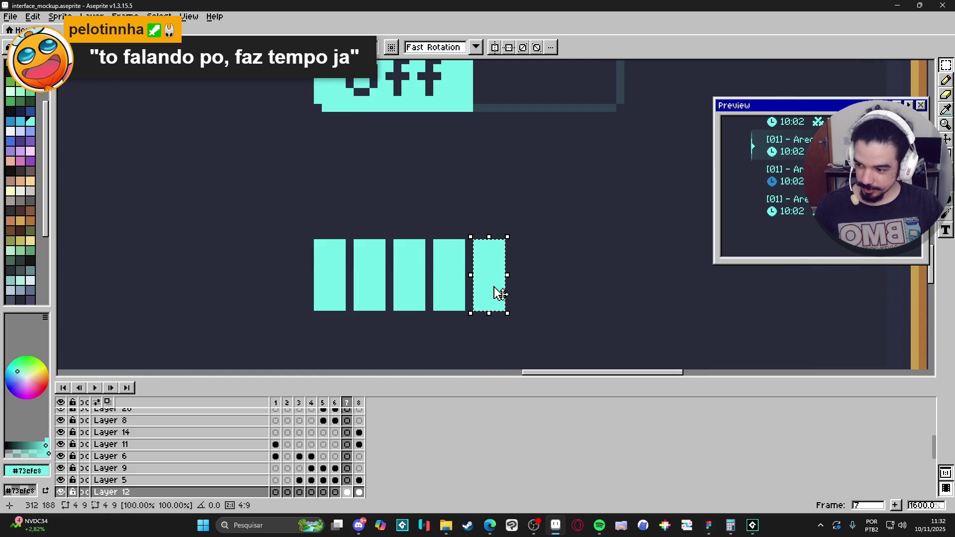
{"action": "key", "text": "ctrl+d"}
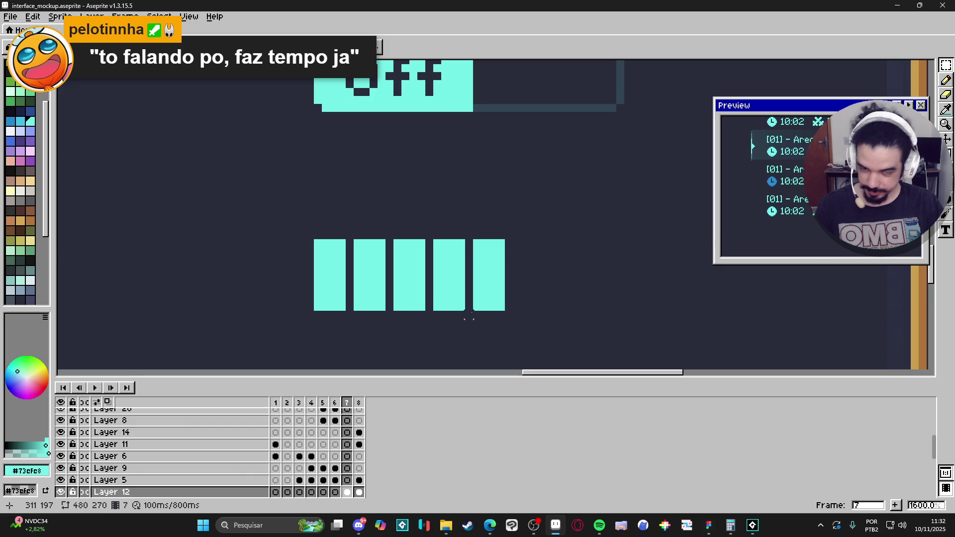
{"action": "scroll", "coordinate": [469, 317], "scroll_direction": "down", "scroll_amount": 1}
{"action": "left_click_drag", "start_coordinate": [360, 259], "coordinate": [500, 306]}
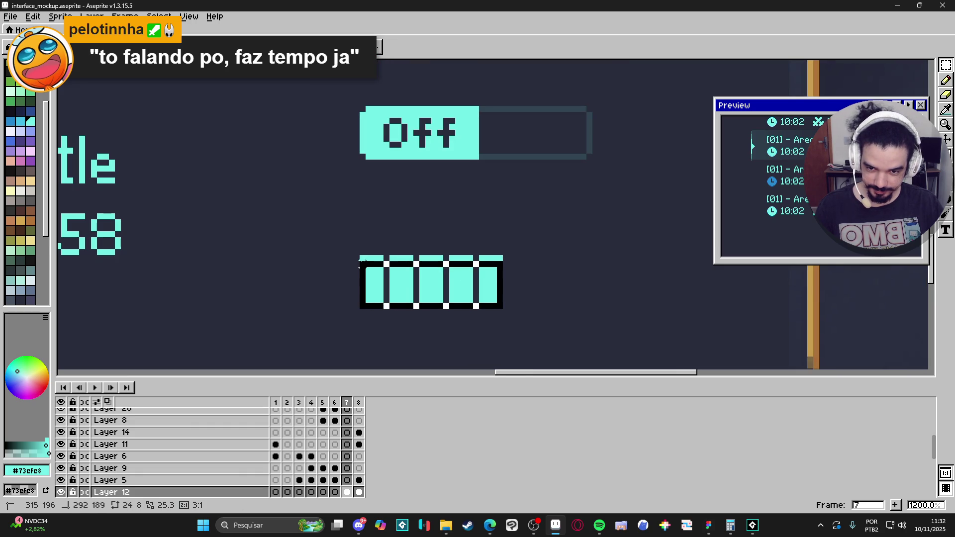
{"action": "mouse_move", "coordinate": [373, 266]}
{"action": "left_mouse_down"}
{"action": "mouse_move", "coordinate": [571, 284]}
{"action": "mouse_move", "coordinate": [537, 286]}
{"action": "left_mouse_up"}
{"action": "key", "text": "ctrl+d"}
Step: Hollow out the ninth bar cell with the Pencil
{"action": "scroll", "coordinate": [535, 284], "scroll_direction": "down", "scroll_amount": 3}
{"action": "left_click_drag", "start_coordinate": [584, 315], "coordinate": [510, 291]}
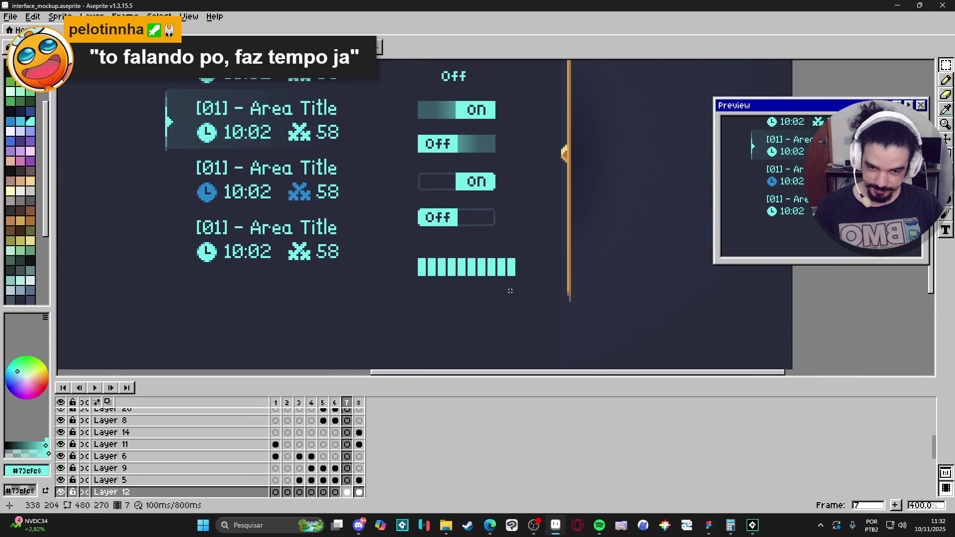
{"action": "scroll", "coordinate": [510, 291], "scroll_direction": "down", "scroll_amount": 1}
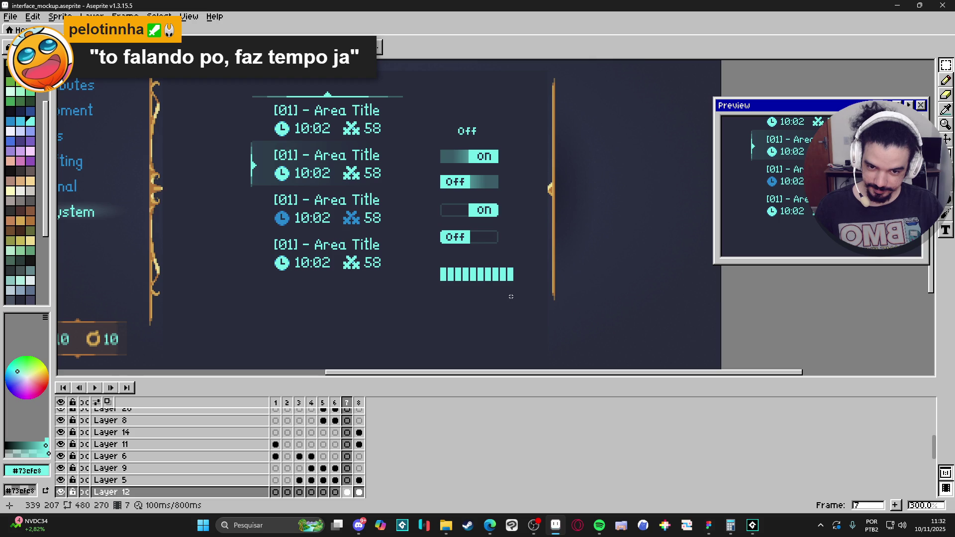
{"action": "scroll", "coordinate": [495, 290], "scroll_direction": "up", "scroll_amount": 4}
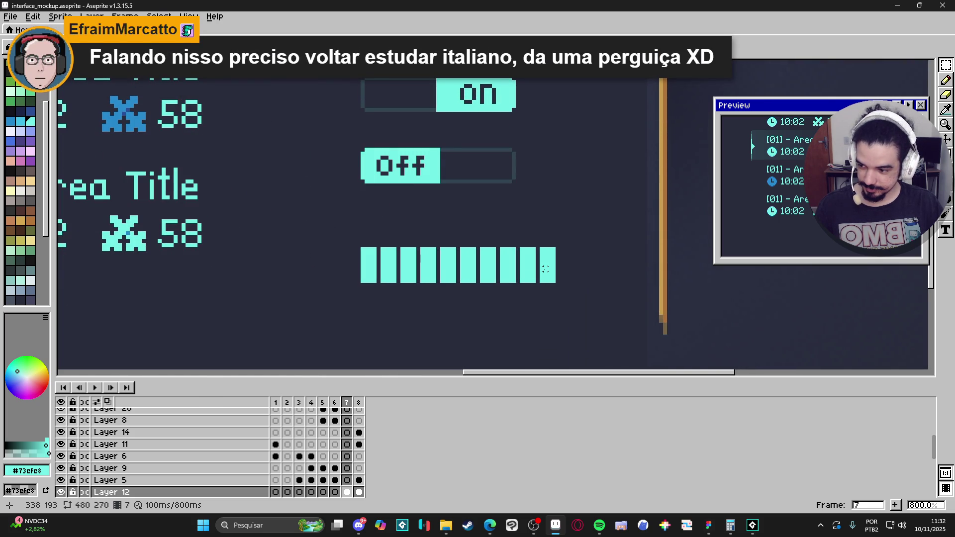
{"action": "scroll", "coordinate": [533, 261], "scroll_direction": "up", "scroll_amount": 2}
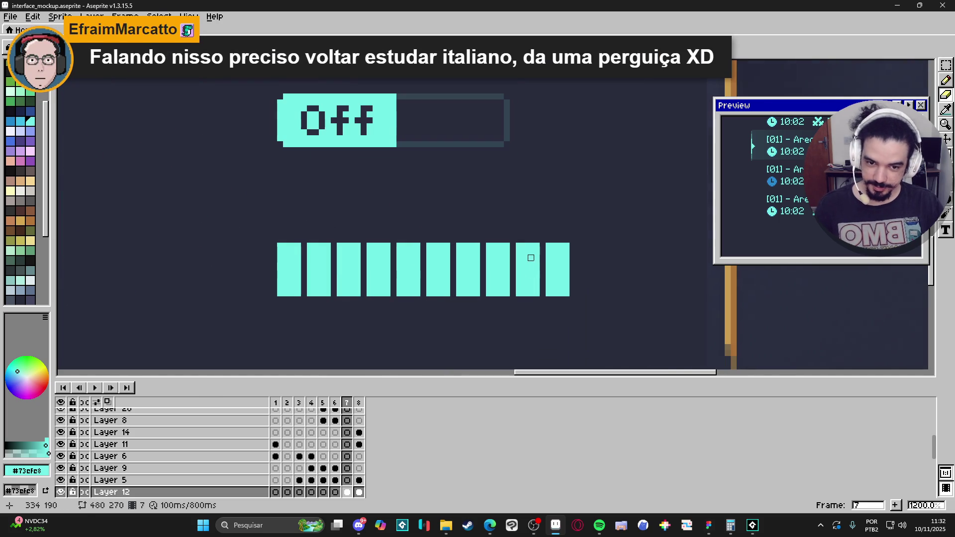
{"action": "left_click_drag", "start_coordinate": [528, 255], "coordinate": [528, 285]}
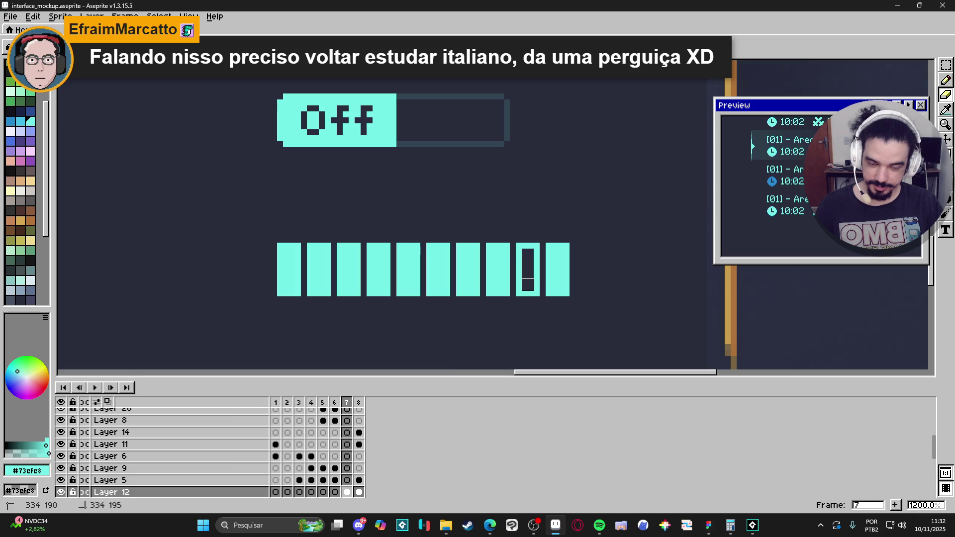
{"action": "scroll", "coordinate": [538, 278], "scroll_direction": "down", "scroll_amount": 3}
{"action": "scroll", "coordinate": [546, 278], "scroll_direction": "up", "scroll_amount": 3}
Step: Hollow out the tenth, eighth and seventh bar cells
{"action": "left_click", "coordinate": [541, 266]}
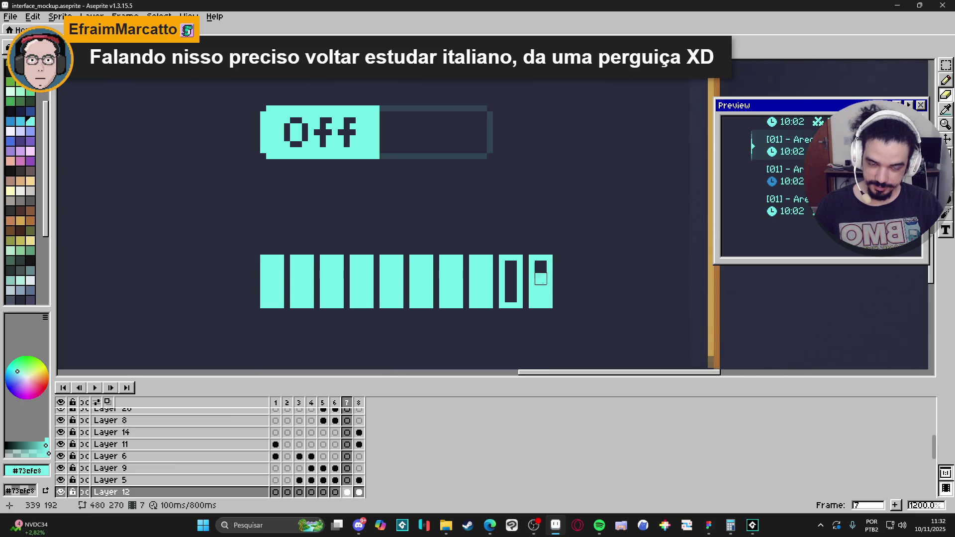
{"action": "left_click_drag", "start_coordinate": [540, 297], "coordinate": [541, 267]}
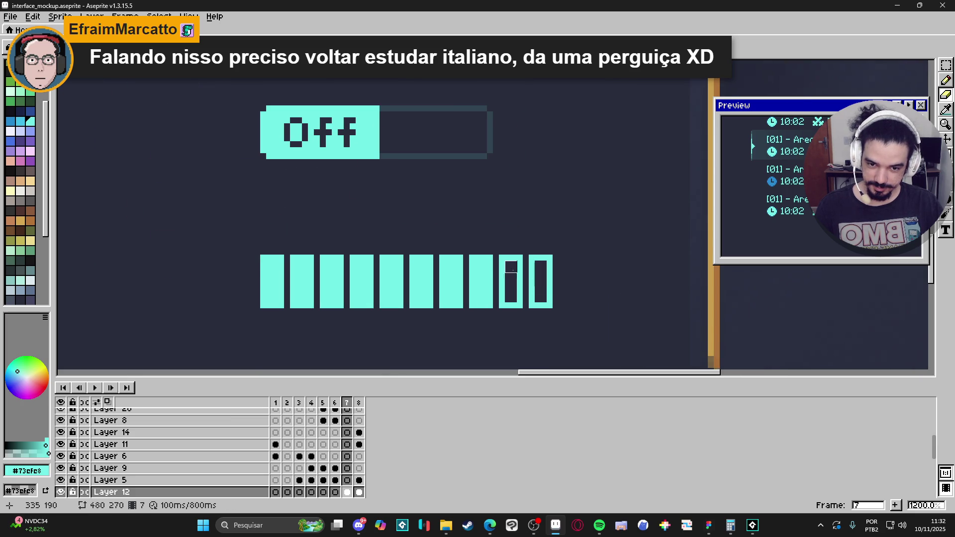
{"action": "left_click_drag", "start_coordinate": [481, 261], "coordinate": [481, 296]}
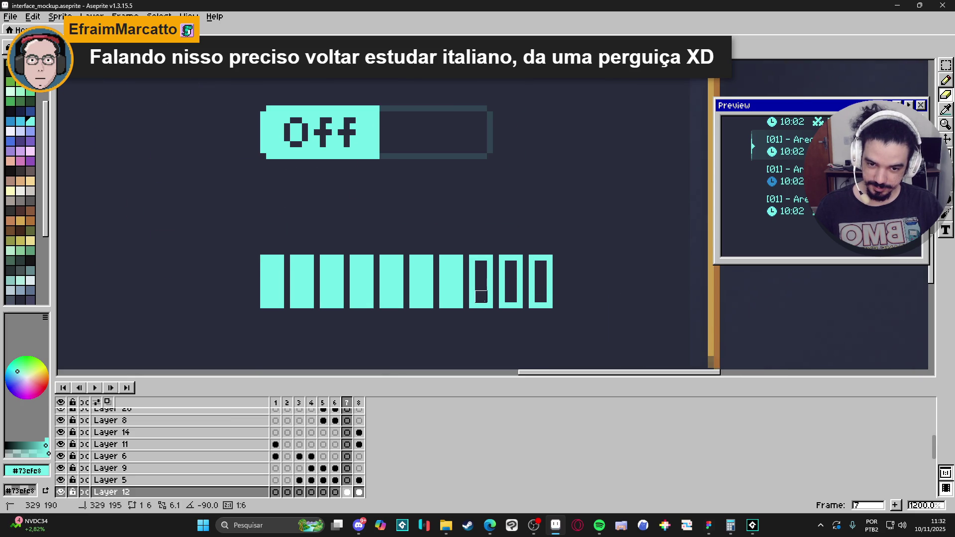
{"action": "left_click", "coordinate": [451, 266]}
{"action": "left_click_drag", "start_coordinate": [451, 267], "coordinate": [451, 297]}
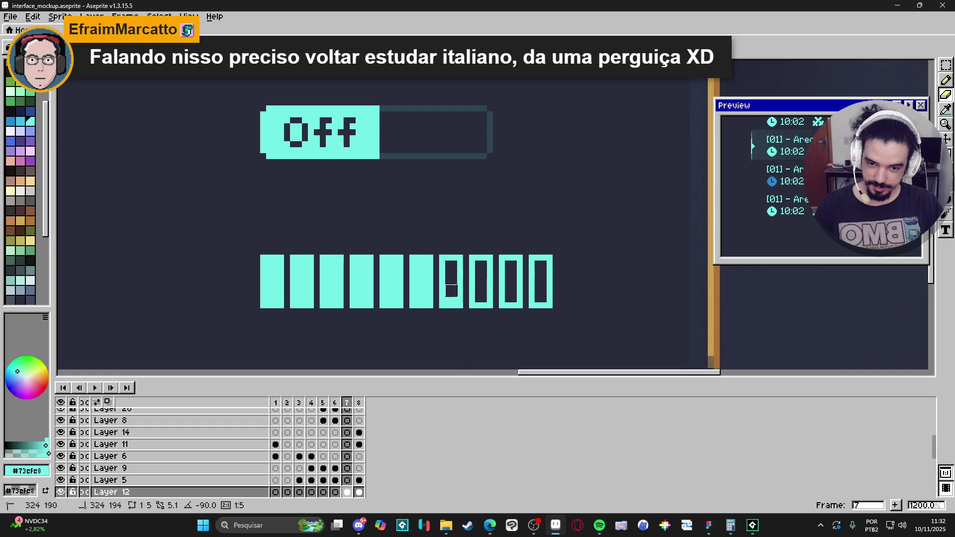
Step: Pick the toggle outline's dark teal, then erase the seventh cell's outline and a leftover dot
{"action": "scroll", "coordinate": [493, 320], "scroll_direction": "down", "scroll_amount": 5}
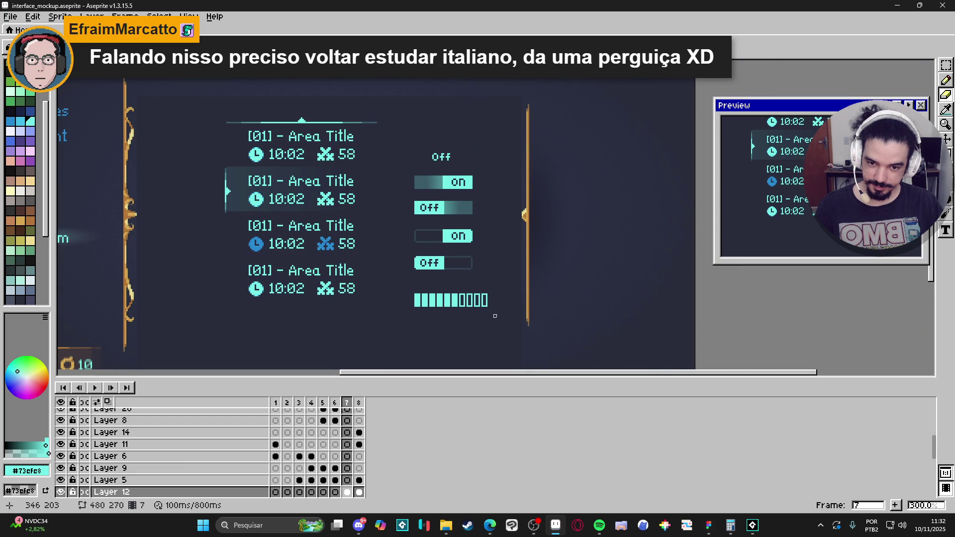
{"action": "scroll", "coordinate": [462, 304], "scroll_direction": "up", "scroll_amount": 4}
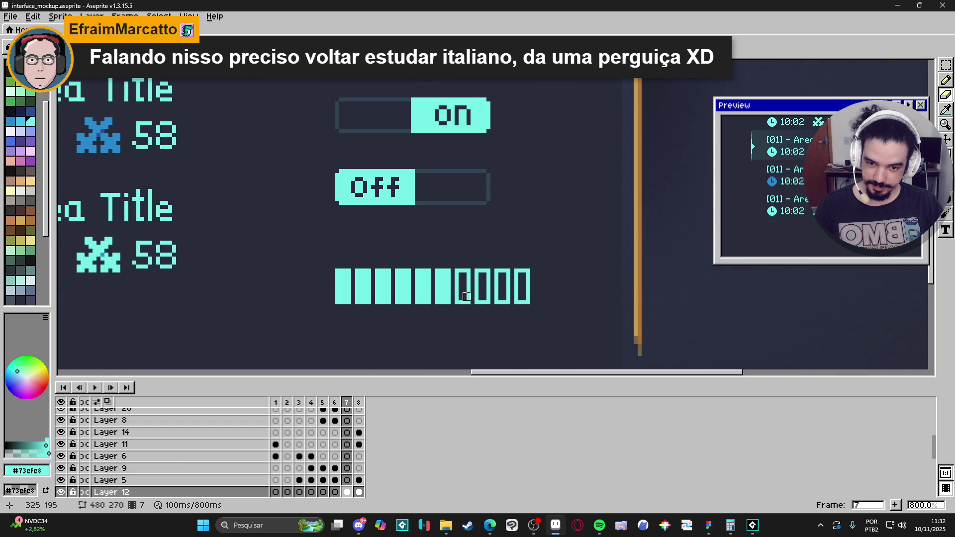
{"action": "scroll", "coordinate": [463, 297], "scroll_direction": "up", "scroll_amount": 2}
{"action": "key", "text": "alt"}
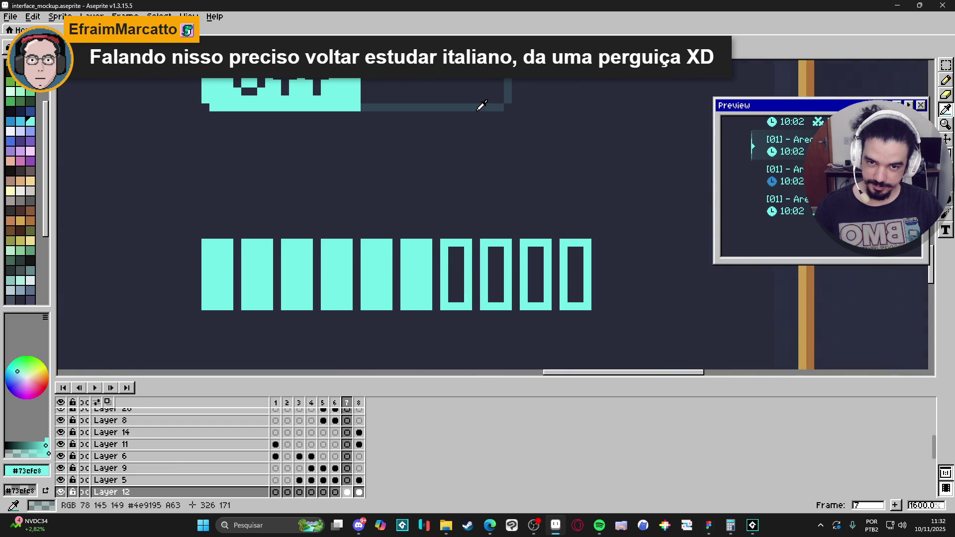
{"action": "left_click", "coordinate": [482, 106], "text": "alt"}
{"action": "key", "text": "v"}
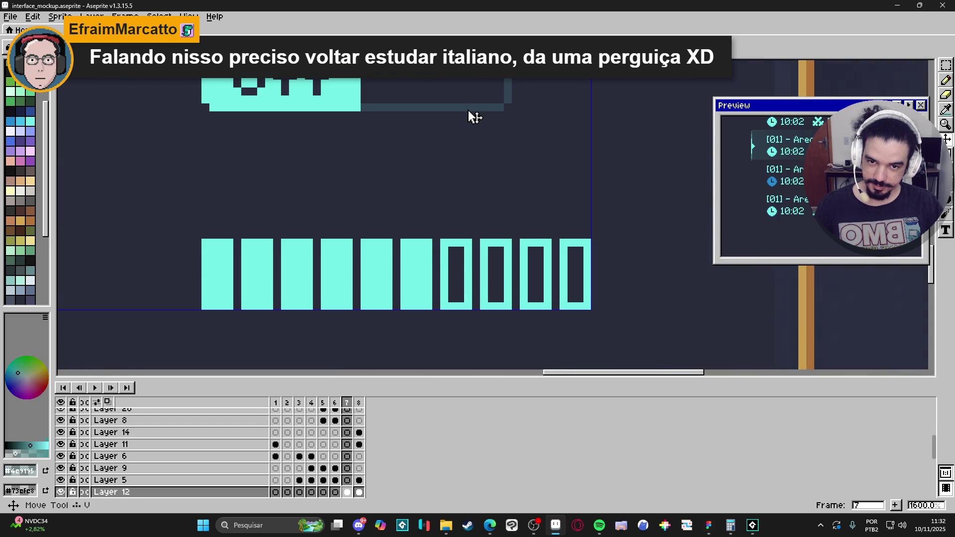
{"action": "key", "text": "b"}
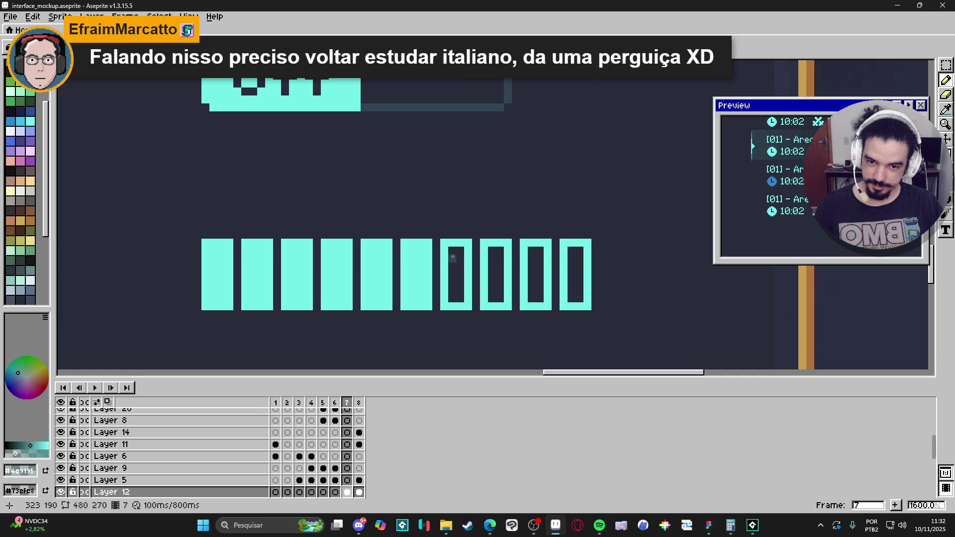
{"action": "key", "text": "e"}
{"action": "mouse_move", "coordinate": [456, 249]}
{"action": "left_mouse_down"}
{"action": "mouse_move", "coordinate": [454, 312]}
{"action": "mouse_move", "coordinate": [456, 246]}
{"action": "left_mouse_up"}
{"action": "left_click", "coordinate": [464, 303]}
Step: Fill the seventh cell solid dark teal and paint a dark block into the eighth cell
{"action": "key", "text": "b"}
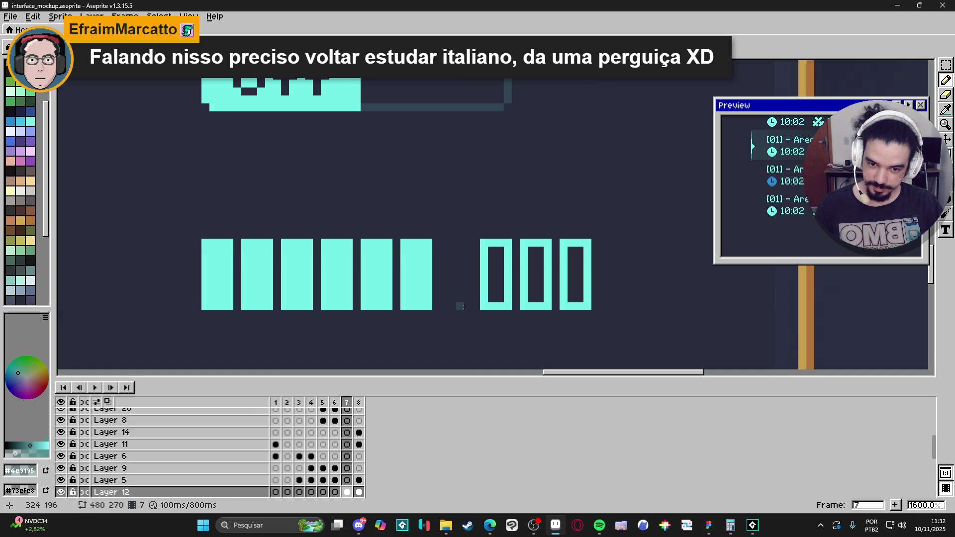
{"action": "key", "text": "b"}
{"action": "mouse_move", "coordinate": [465, 306]}
{"action": "left_mouse_down"}
{"action": "mouse_move", "coordinate": [449, 302]}
{"action": "mouse_move", "coordinate": [460, 242]}
{"action": "mouse_move", "coordinate": [460, 292]}
{"action": "mouse_move", "coordinate": [460, 244]}
{"action": "mouse_move", "coordinate": [487, 280]}
{"action": "mouse_move", "coordinate": [502, 286]}
{"action": "mouse_move", "coordinate": [497, 247]}
{"action": "mouse_move", "coordinate": [489, 306]}
{"action": "mouse_move", "coordinate": [506, 299]}
{"action": "mouse_move", "coordinate": [505, 253]}
{"action": "mouse_move", "coordinate": [512, 290]}
{"action": "mouse_move", "coordinate": [508, 279]}
{"action": "mouse_move", "coordinate": [476, 307]}
{"action": "left_mouse_up"}
{"action": "key", "text": "e"}
{"action": "key", "text": "b"}
{"action": "left_click", "coordinate": [491, 249]}
Step: Erase the remaining cyan outlines so the ninth and tenth cells become dark empty segments
{"action": "key", "text": "e"}
{"action": "mouse_move", "coordinate": [497, 246]}
{"action": "left_mouse_down"}
{"action": "mouse_move", "coordinate": [492, 313]}
{"action": "mouse_move", "coordinate": [505, 270]}
{"action": "mouse_move", "coordinate": [499, 249]}
{"action": "mouse_move", "coordinate": [493, 310]}
{"action": "mouse_move", "coordinate": [513, 309]}
{"action": "mouse_move", "coordinate": [505, 247]}
{"action": "mouse_move", "coordinate": [505, 297]}
{"action": "left_mouse_up"}
{"action": "key", "text": "b"}
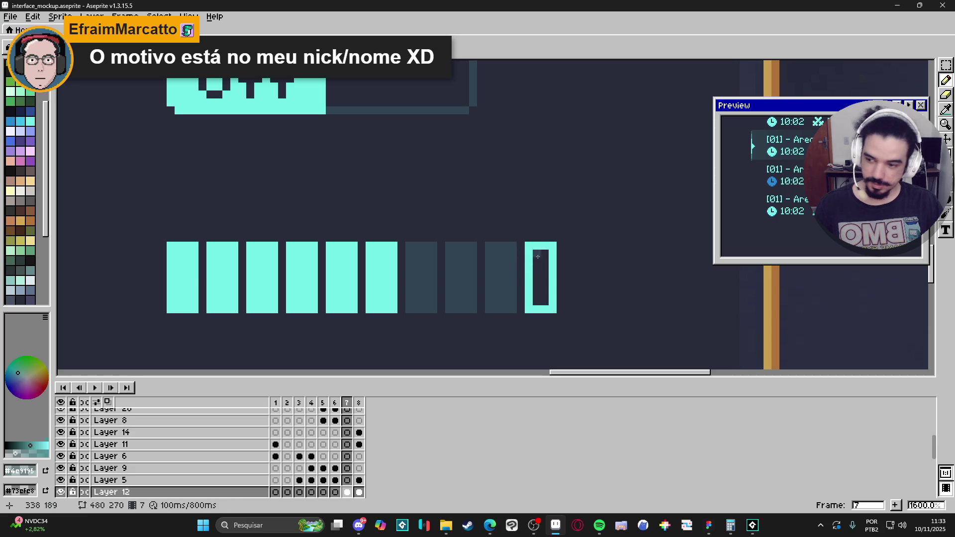
{"action": "key", "text": "e"}
{"action": "scroll", "coordinate": [533, 250], "scroll_direction": "right", "scroll_amount": 1}
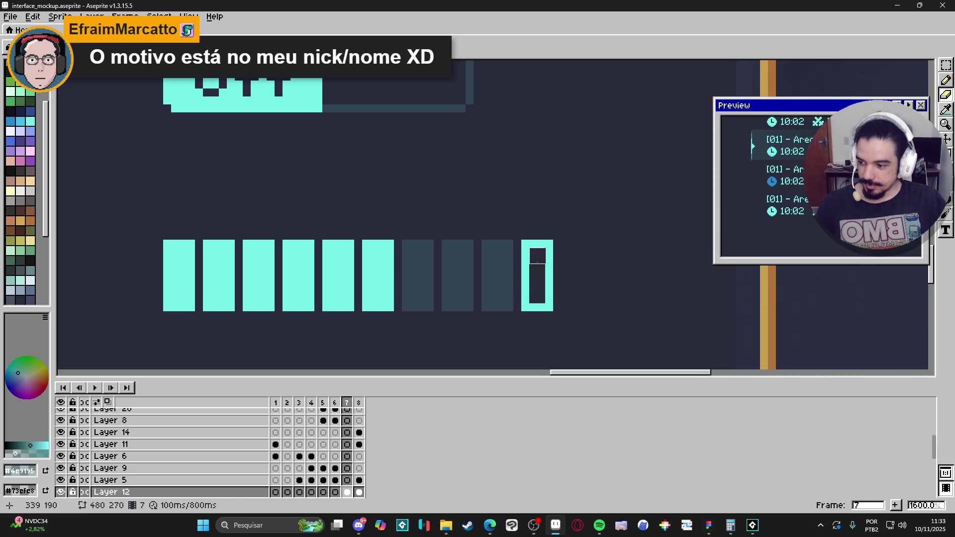
{"action": "mouse_move", "coordinate": [537, 256]}
{"action": "left_mouse_down"}
{"action": "mouse_move", "coordinate": [516, 277]}
{"action": "mouse_move", "coordinate": [535, 311]}
{"action": "mouse_move", "coordinate": [553, 240]}
{"action": "mouse_move", "coordinate": [529, 309]}
{"action": "mouse_move", "coordinate": [541, 304]}
{"action": "mouse_move", "coordinate": [528, 308]}
{"action": "mouse_move", "coordinate": [549, 243]}
{"action": "mouse_move", "coordinate": [549, 304]}
{"action": "left_mouse_up"}
{"action": "key", "text": "b"}
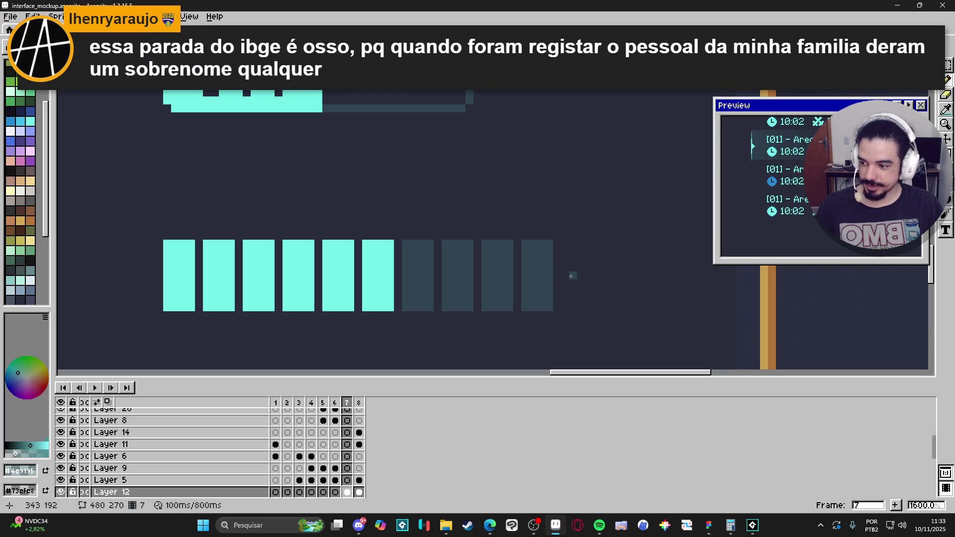
Step: Erase the sixth cyan segment and refill it dark with a filled rectangle, leaving five cyan
{"action": "scroll", "coordinate": [571, 276], "scroll_direction": "down", "scroll_amount": 5}
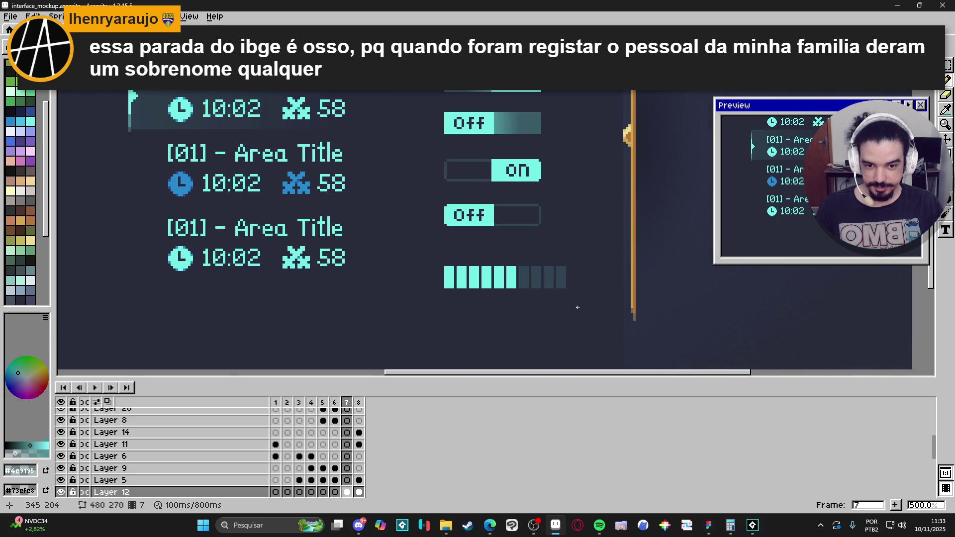
{"action": "scroll", "coordinate": [563, 305], "scroll_direction": "down", "scroll_amount": 1}
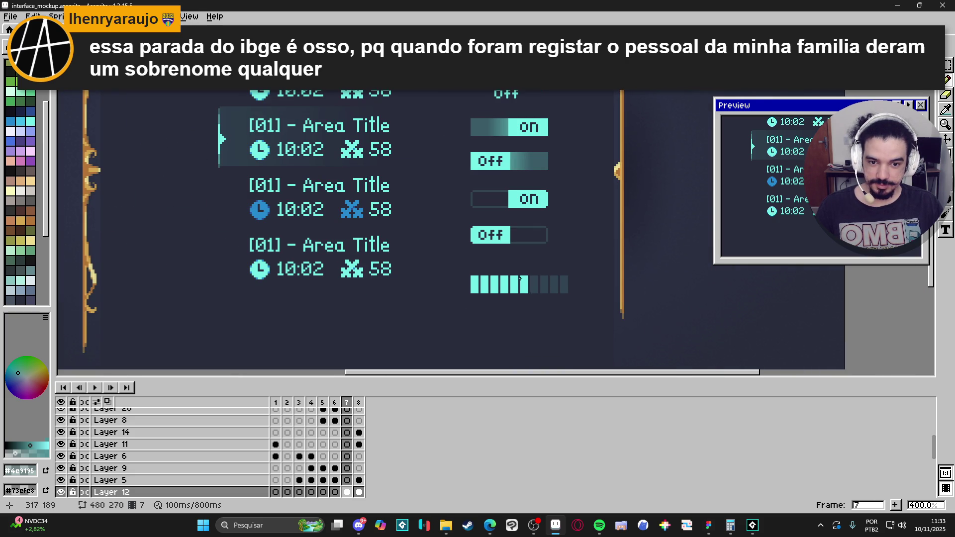
{"action": "key", "text": "e"}
{"action": "scroll", "coordinate": [523, 279], "scroll_direction": "up", "scroll_amount": 5}
{"action": "mouse_move", "coordinate": [543, 274]}
{"action": "left_mouse_down"}
{"action": "mouse_move", "coordinate": [532, 329]}
{"action": "mouse_move", "coordinate": [527, 298]}
{"action": "mouse_move", "coordinate": [527, 274]}
{"action": "mouse_move", "coordinate": [545, 274]}
{"action": "mouse_move", "coordinate": [543, 329]}
{"action": "left_mouse_up"}
{"action": "key", "text": "shift+u"}
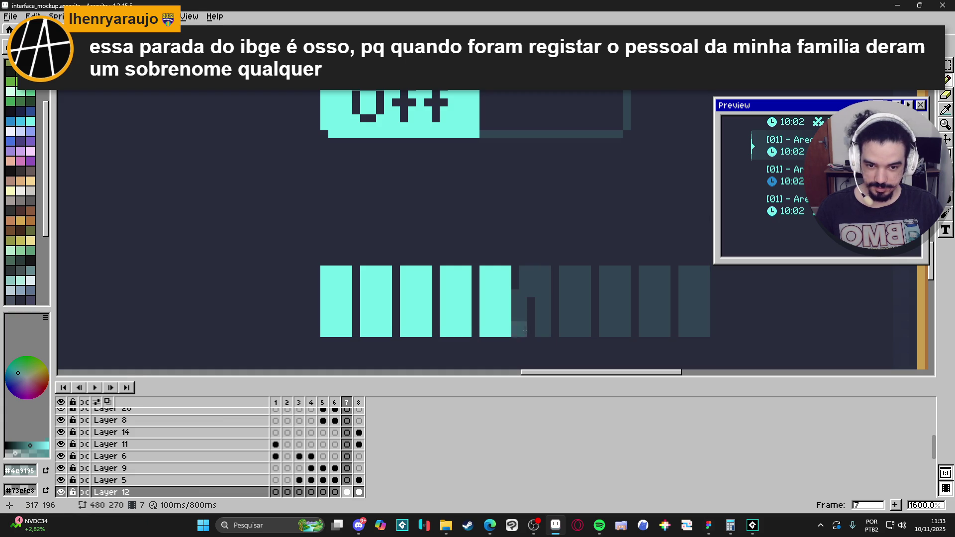
{"action": "left_click", "coordinate": [531, 293]}
{"action": "mouse_move", "coordinate": [531, 294]}
{"action": "left_mouse_down"}
{"action": "mouse_move", "coordinate": [527, 335]}
{"action": "mouse_move", "coordinate": [528, 311]}
{"action": "left_mouse_up"}
{"action": "scroll", "coordinate": [547, 323], "scroll_direction": "down", "scroll_amount": 4}
{"action": "scroll", "coordinate": [515, 321], "scroll_direction": "down", "scroll_amount": 2}
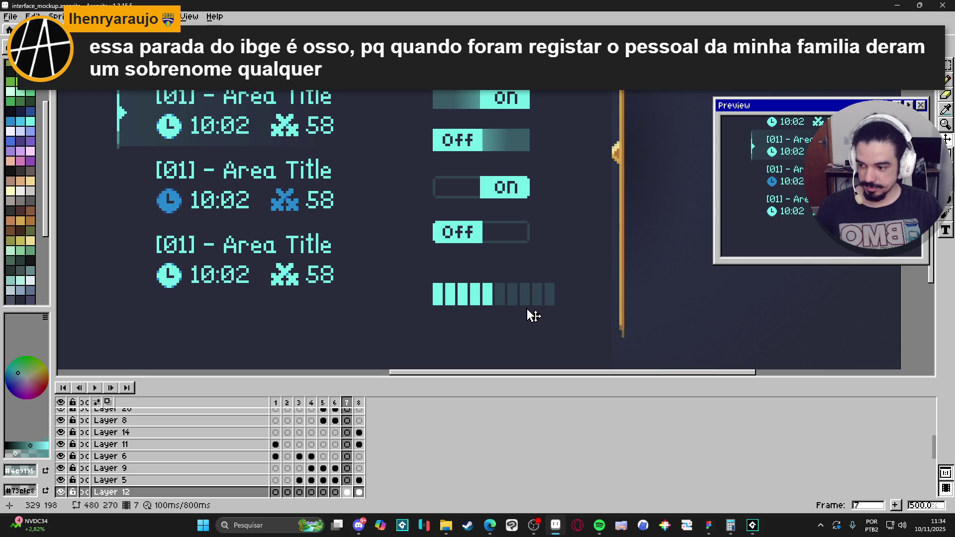
{"action": "scroll", "coordinate": [495, 319], "scroll_direction": "up", "scroll_amount": 2}
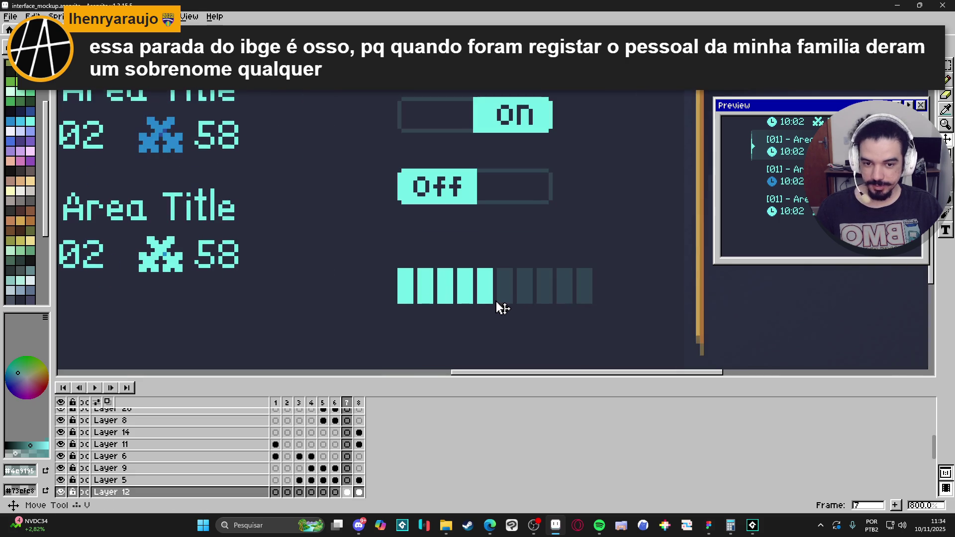
{"action": "scroll", "coordinate": [497, 311], "scroll_direction": "down", "scroll_amount": 3}
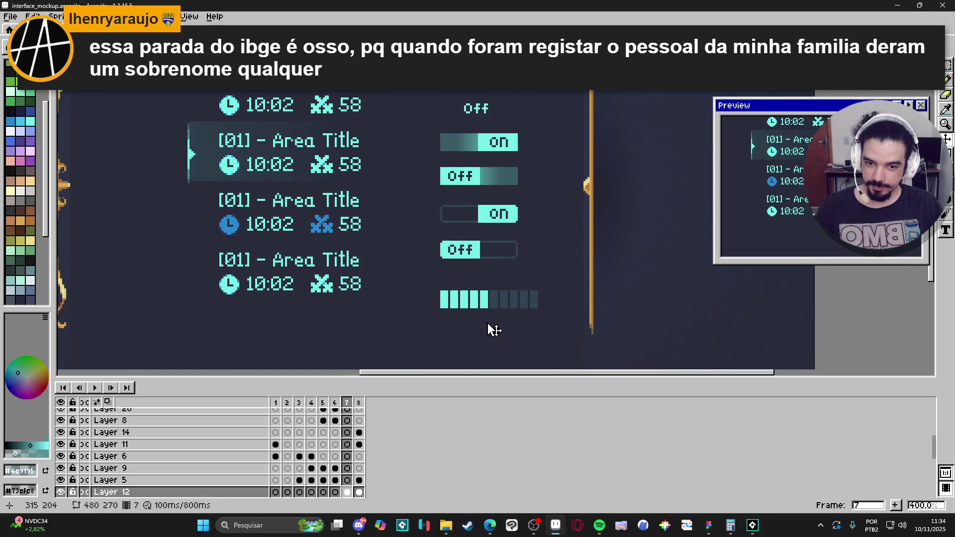
{"action": "scroll", "coordinate": [439, 310], "scroll_direction": "up", "scroll_amount": 1}
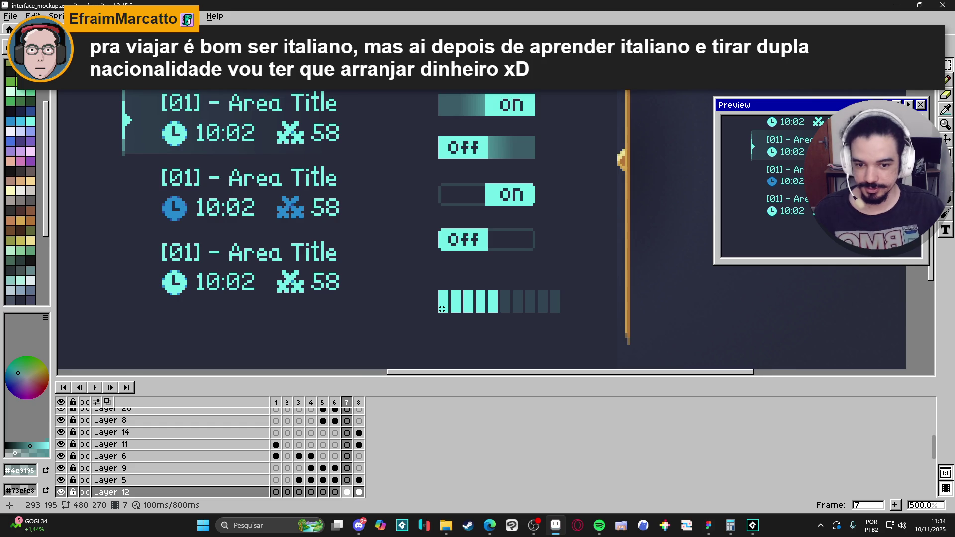
Step: Go back to frame 4's icon mockup and select the small cyan arrow
{"action": "scroll", "coordinate": [442, 308], "scroll_direction": "down", "scroll_amount": 1}
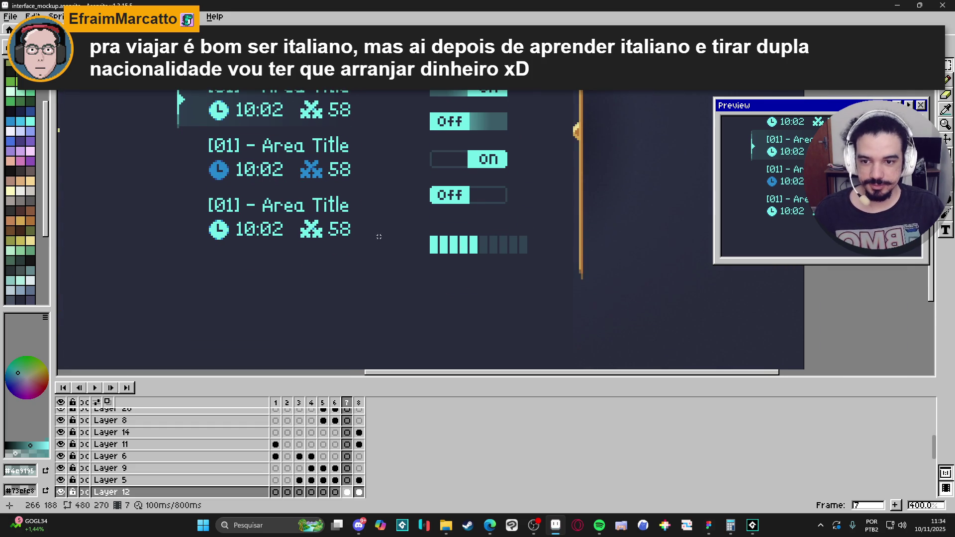
{"action": "scroll", "coordinate": [380, 237], "scroll_direction": "down", "scroll_amount": 3}
{"action": "scroll", "coordinate": [368, 229], "scroll_direction": "up", "scroll_amount": 2}
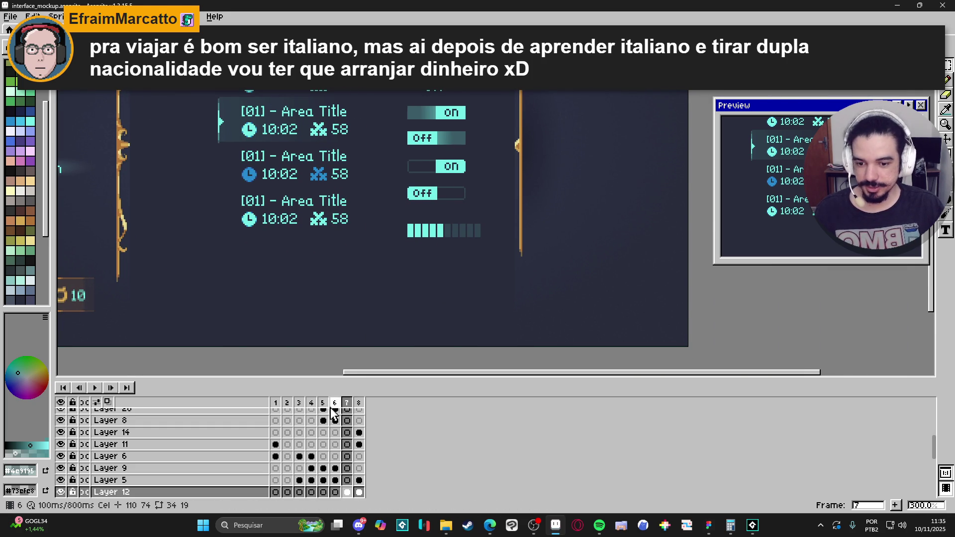
{"action": "left_click", "coordinate": [335, 402]}
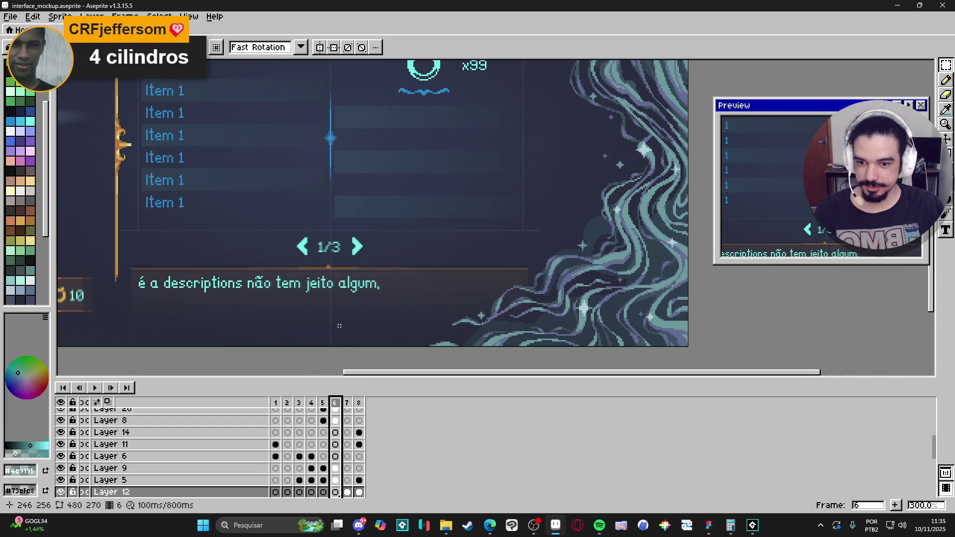
{"action": "scroll", "coordinate": [339, 326], "scroll_direction": "down", "scroll_amount": 1}
{"action": "left_click", "coordinate": [322, 403]}
{"action": "left_click", "coordinate": [313, 404]}
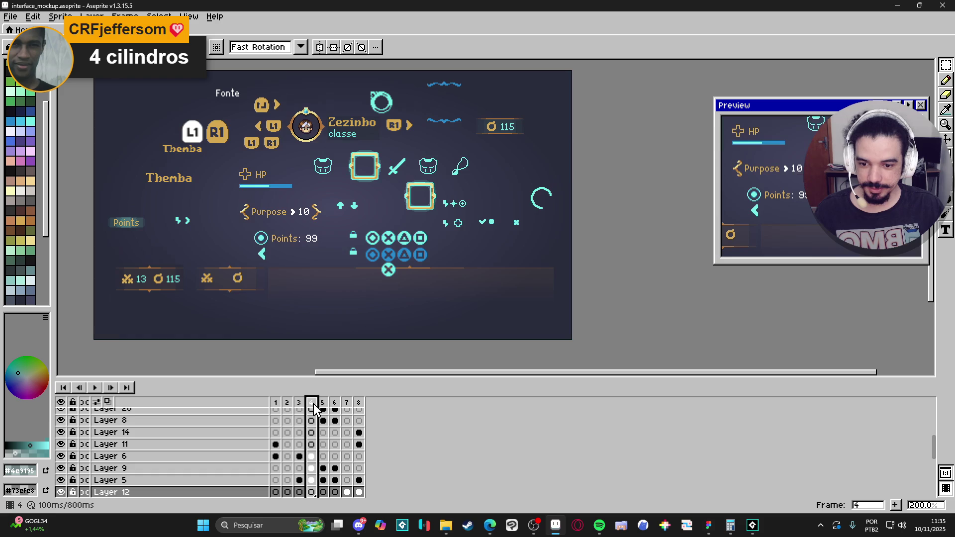
{"action": "scroll", "coordinate": [209, 206], "scroll_direction": "up", "scroll_amount": 7}
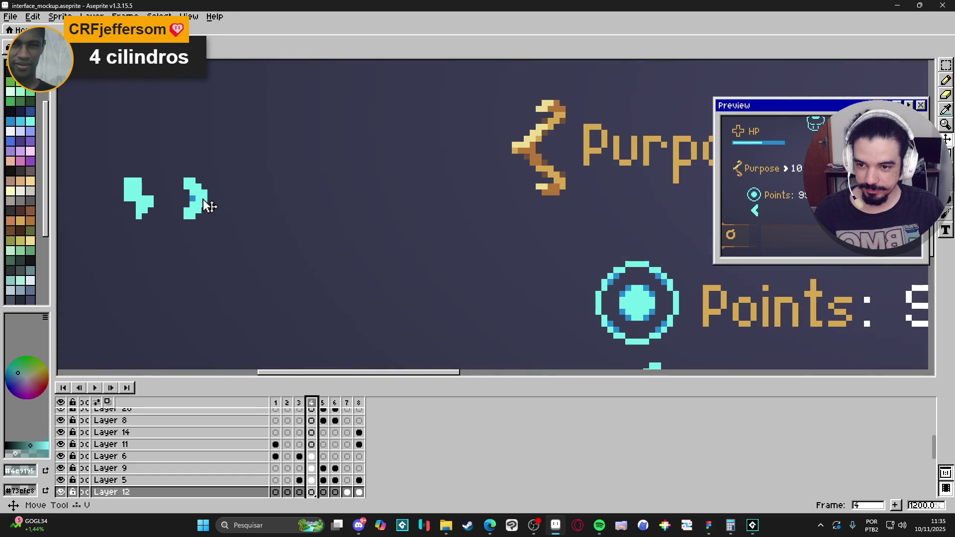
{"action": "left_click", "coordinate": [208, 206], "text": "ctrl"}
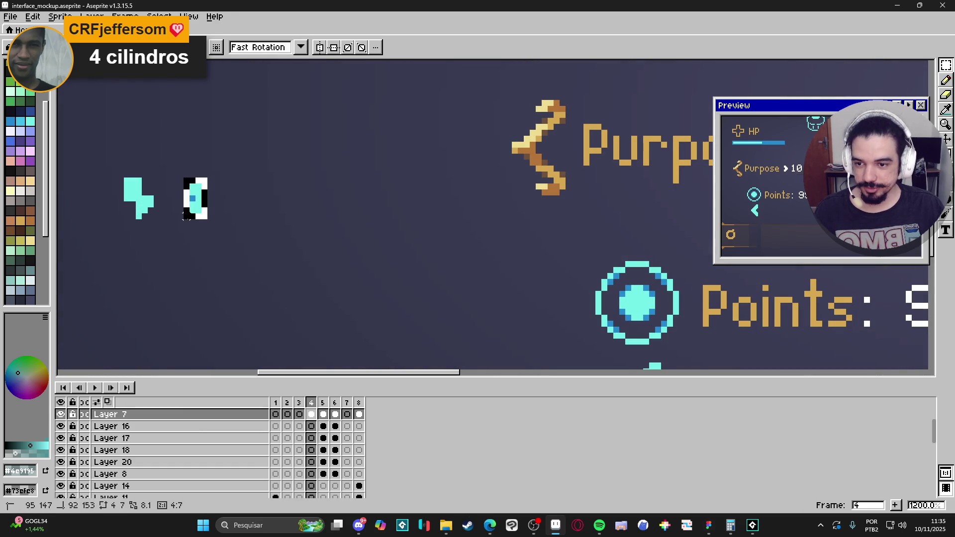
Step: Return to frame 7's settings mockup with Layer 12 active
{"action": "left_click", "coordinate": [359, 413]}
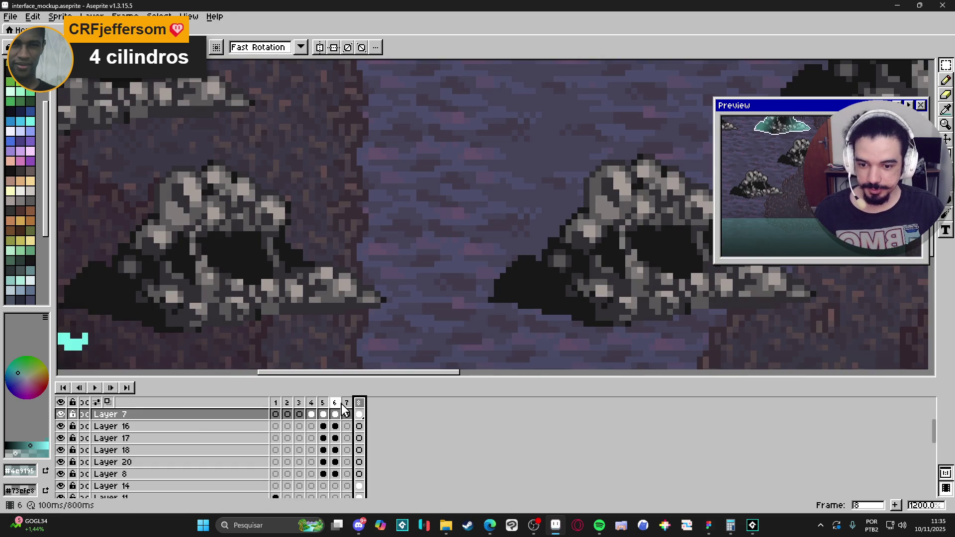
{"action": "left_click", "coordinate": [345, 413]}
{"action": "scroll", "coordinate": [411, 259], "scroll_direction": "down", "scroll_amount": 5}
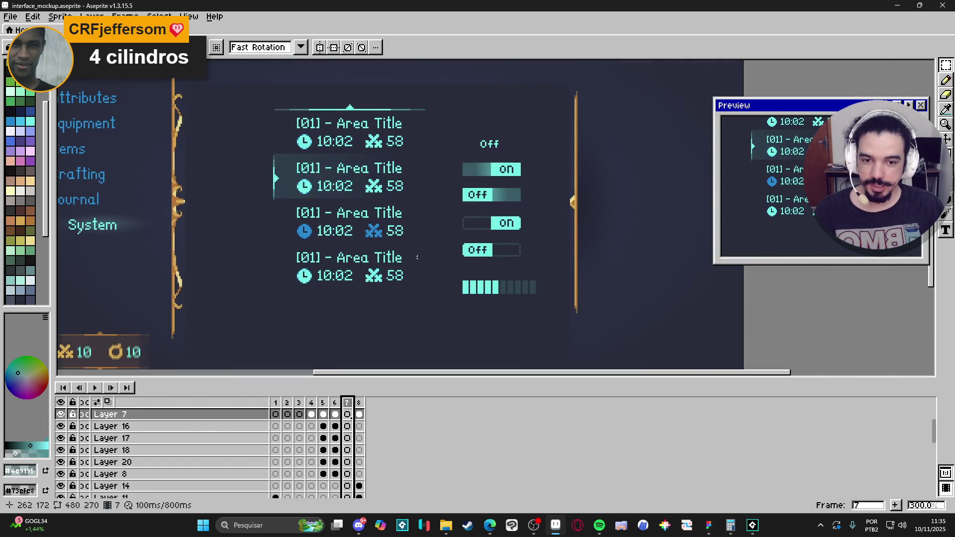
{"action": "scroll", "coordinate": [493, 299], "scroll_direction": "up", "scroll_amount": 3}
{"action": "left_click", "coordinate": [500, 289], "text": "ctrl"}
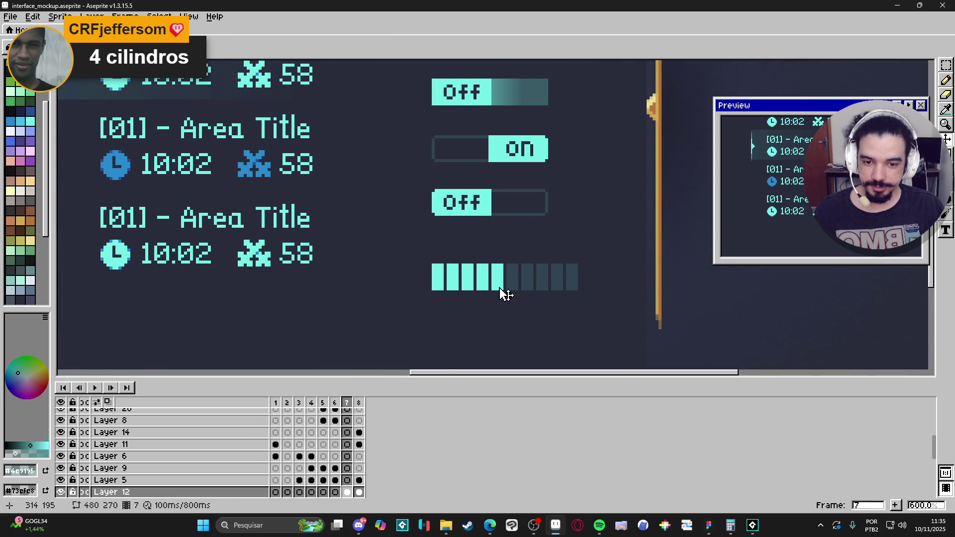
Step: Paste the arrow at the volume bar's right end and add a mirrored copy at the left end
{"action": "scroll", "coordinate": [401, 295], "scroll_direction": "up", "scroll_amount": 1}
{"action": "left_click_drag", "start_coordinate": [402, 295], "coordinate": [385, 287]}
{"action": "key", "text": "ctrl+v"}
{"action": "mouse_move", "coordinate": [493, 101]}
{"action": "left_mouse_down"}
{"action": "mouse_move", "coordinate": [519, 273]}
{"action": "mouse_move", "coordinate": [532, 274]}
{"action": "mouse_move", "coordinate": [513, 251]}
{"action": "mouse_move", "coordinate": [532, 284]}
{"action": "mouse_move", "coordinate": [618, 284]}
{"action": "mouse_move", "coordinate": [381, 285]}
{"action": "left_mouse_up"}
{"action": "key", "text": "shift+h"}
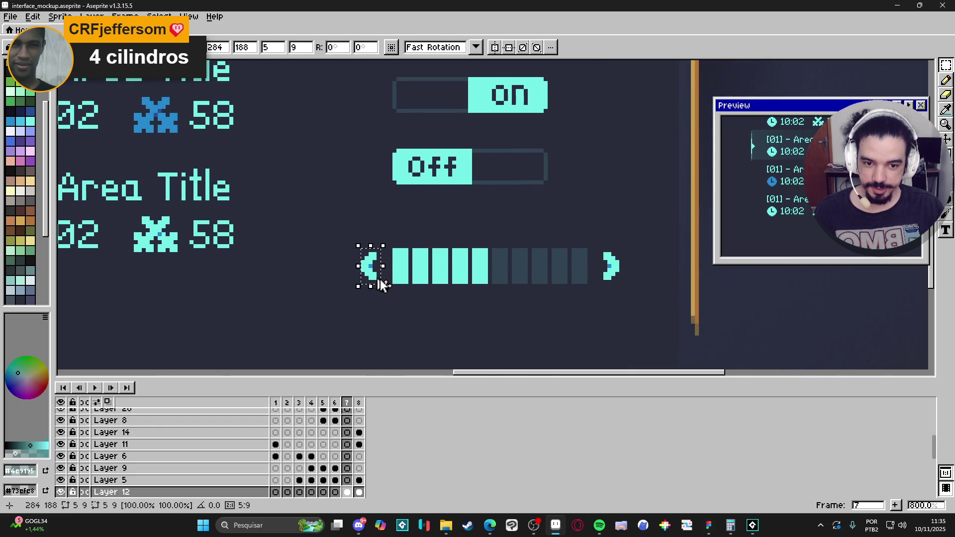
{"action": "key", "text": "ctrl+d"}
Step: Pick the artwork's blue and add a blue accent pixel to the left arrow's tip
{"action": "scroll", "coordinate": [409, 288], "scroll_direction": "down", "scroll_amount": 2}
{"action": "scroll", "coordinate": [424, 296], "scroll_direction": "down", "scroll_amount": 2}
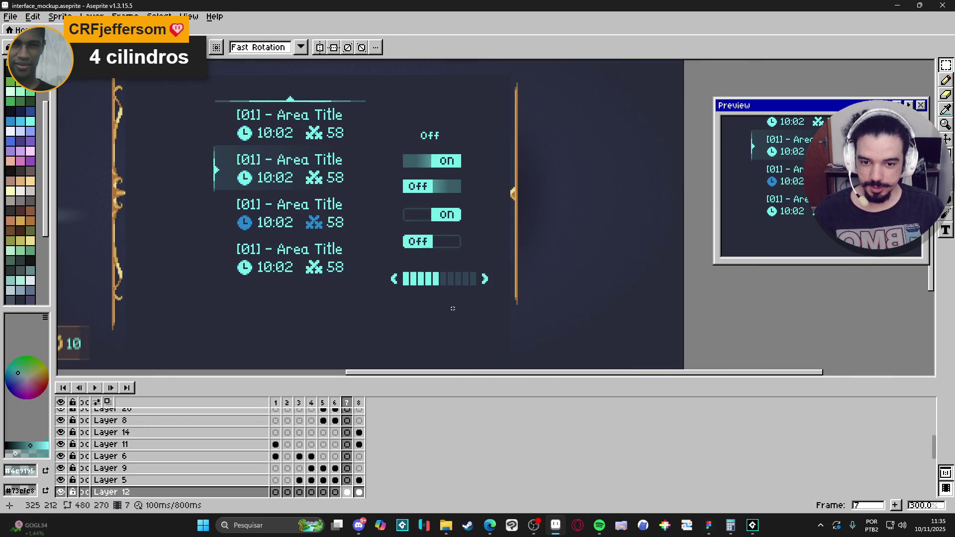
{"action": "scroll", "coordinate": [398, 281], "scroll_direction": "up", "scroll_amount": 9}
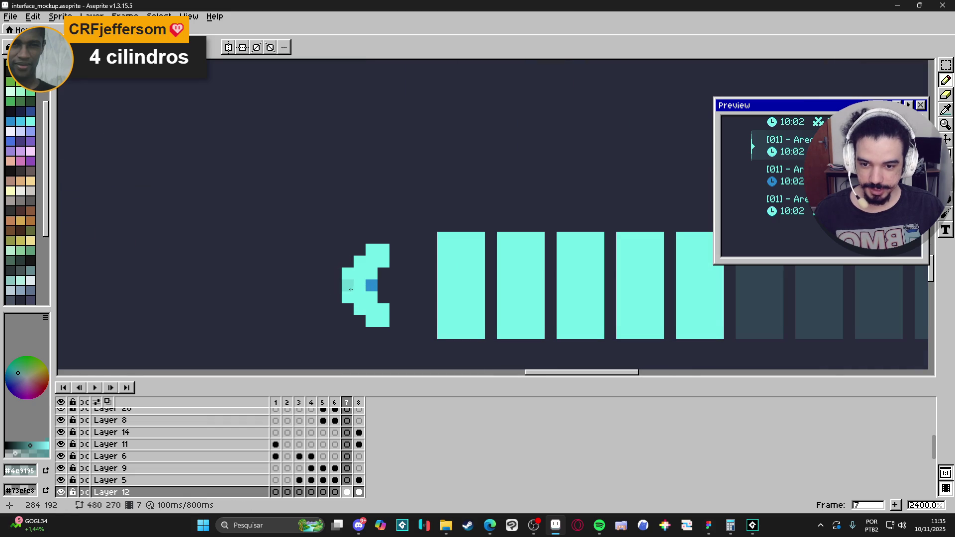
{"action": "left_click", "coordinate": [371, 286], "text": "alt"}
{"action": "left_click", "coordinate": [336, 285]}
{"action": "scroll", "coordinate": [428, 309], "scroll_direction": "down", "scroll_amount": 6}
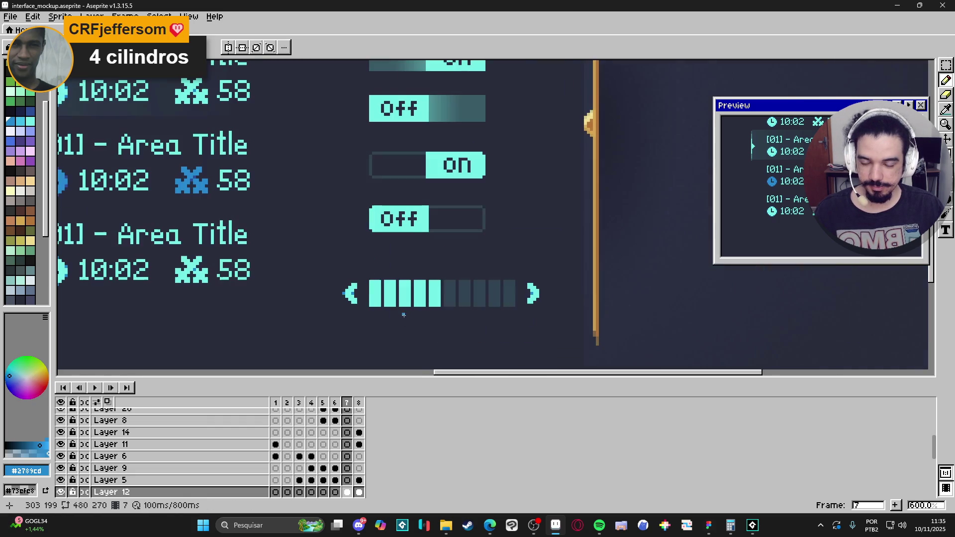
{"action": "scroll", "coordinate": [427, 308], "scroll_direction": "down", "scroll_amount": 2}
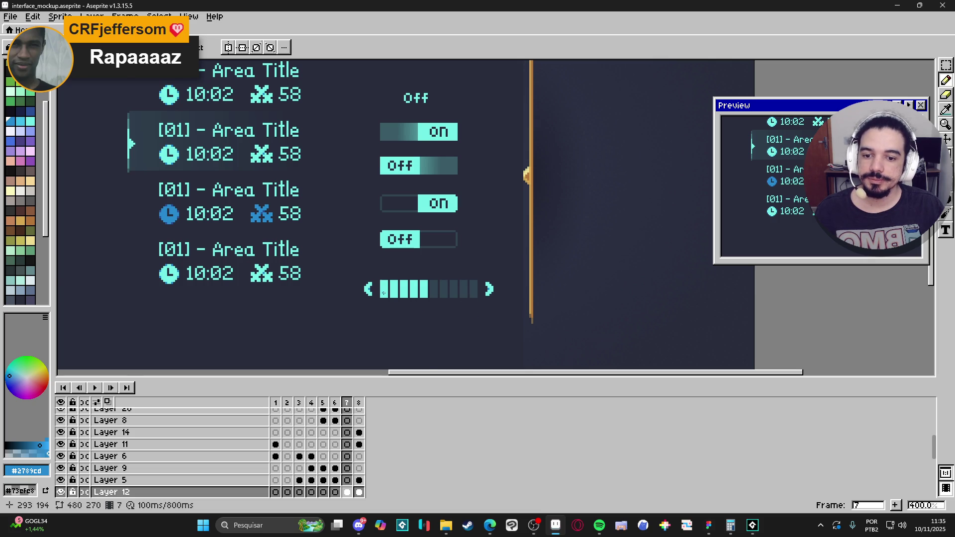
{"action": "scroll", "coordinate": [383, 294], "scroll_direction": "up", "scroll_amount": 2}
{"action": "scroll", "coordinate": [383, 294], "scroll_direction": "up", "scroll_amount": 3}
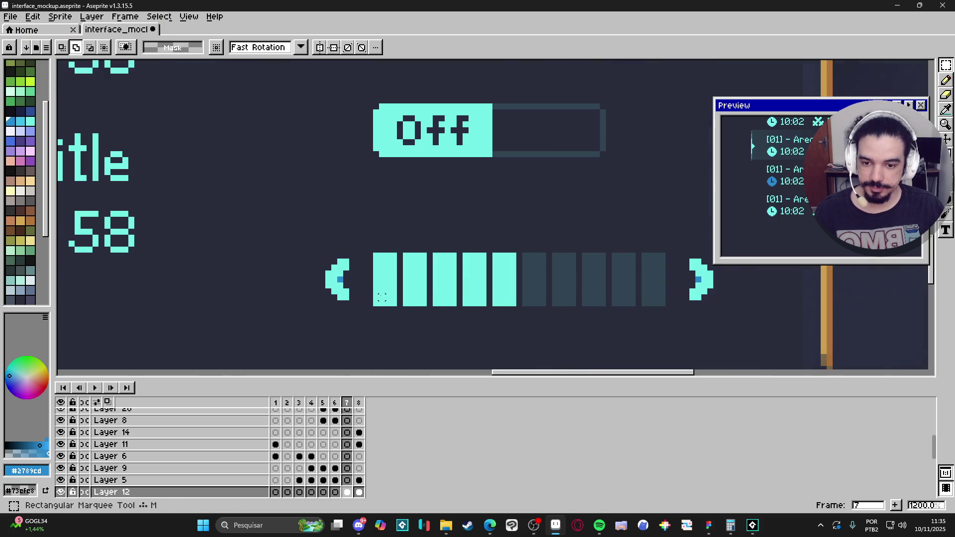
Step: Select and then deselect the first volume-bar segment, and bring the bar into view
{"action": "left_click_drag", "start_coordinate": [381, 301], "coordinate": [398, 261]}
{"action": "key", "text": "ctrl+d"}
{"action": "scroll", "coordinate": [398, 261], "scroll_direction": "down", "scroll_amount": 6}
{"action": "scroll", "coordinate": [449, 299], "scroll_direction": "up", "scroll_amount": 2}
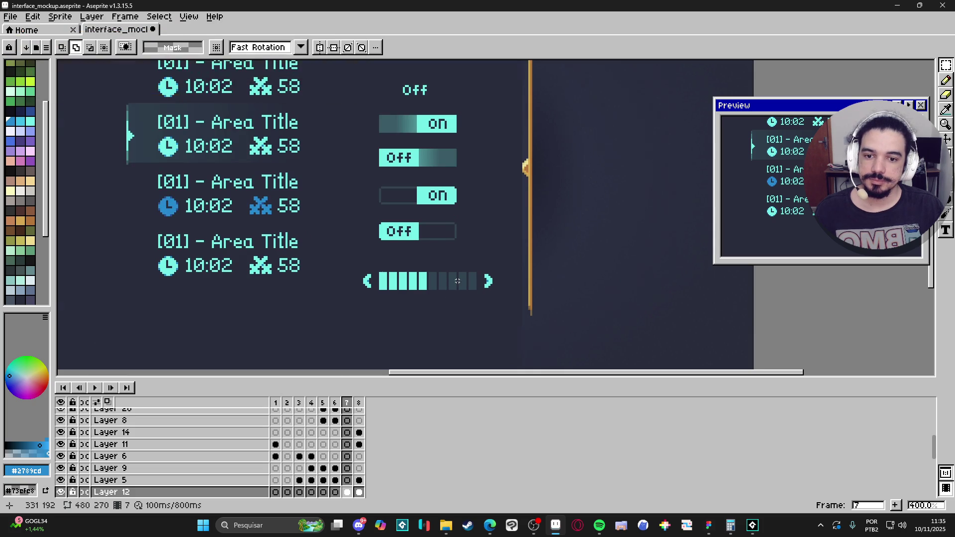
{"action": "scroll", "coordinate": [455, 282], "scroll_direction": "down", "scroll_amount": 1}
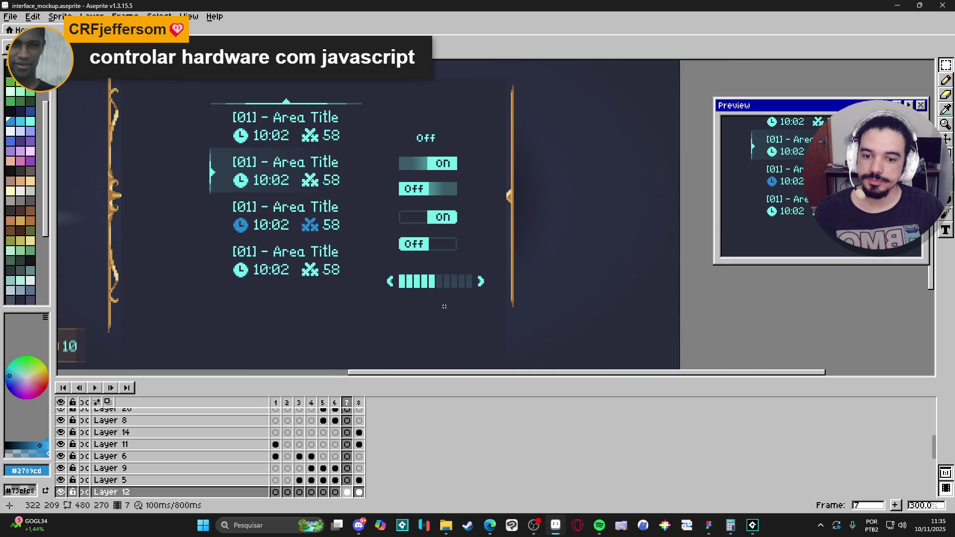
{"action": "scroll", "coordinate": [452, 307], "scroll_direction": "down", "scroll_amount": 1}
{"action": "scroll", "coordinate": [454, 305], "scroll_direction": "up", "scroll_amount": 1}
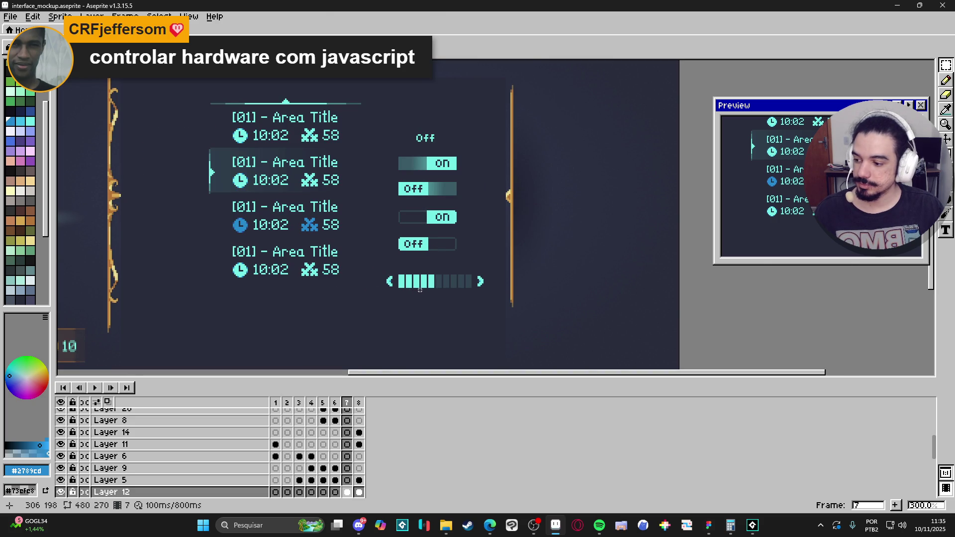
{"action": "scroll", "coordinate": [418, 290], "scroll_direction": "up", "scroll_amount": 2}
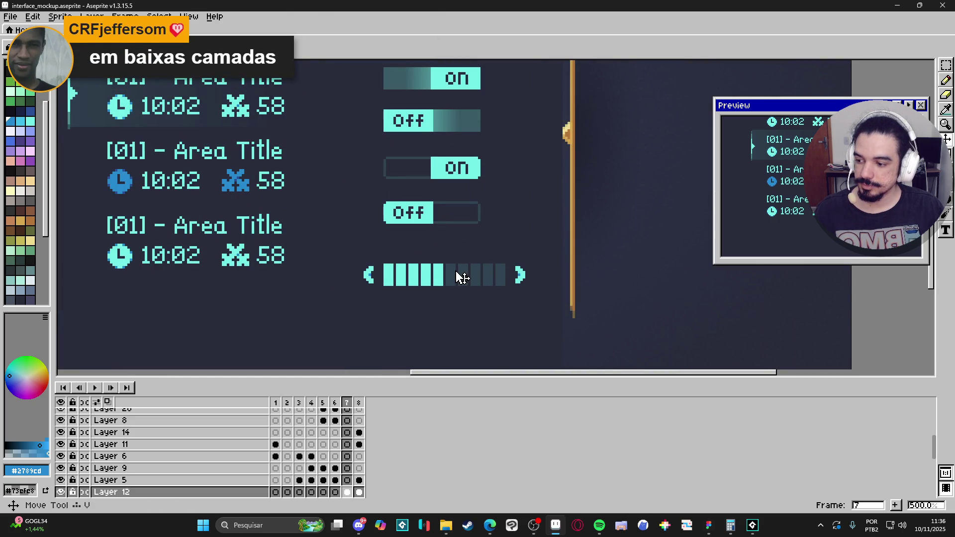
{"action": "left_click_drag", "start_coordinate": [462, 277], "coordinate": [431, 261]}
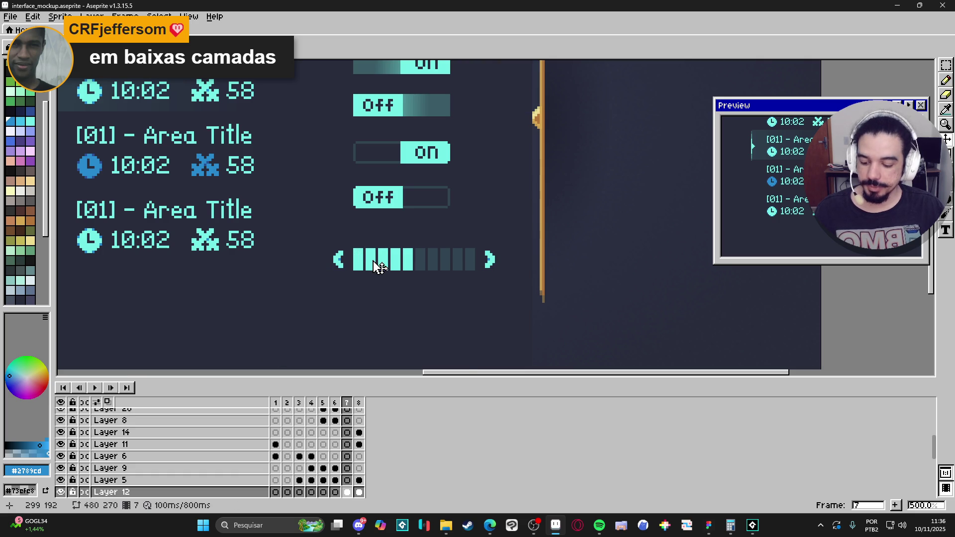
{"action": "scroll", "coordinate": [378, 267], "scroll_direction": "up", "scroll_amount": 2}
Step: Shift the whole volume bar, with its arrows, one pixel to the right
{"action": "key", "text": "m"}
{"action": "left_click_drag", "start_coordinate": [362, 273], "coordinate": [578, 217]}
{"action": "left_click_drag", "start_coordinate": [464, 261], "coordinate": [474, 265]}
{"action": "key", "text": "ctrl+d"}
{"action": "scroll", "coordinate": [352, 252], "scroll_direction": "up", "scroll_amount": 1}
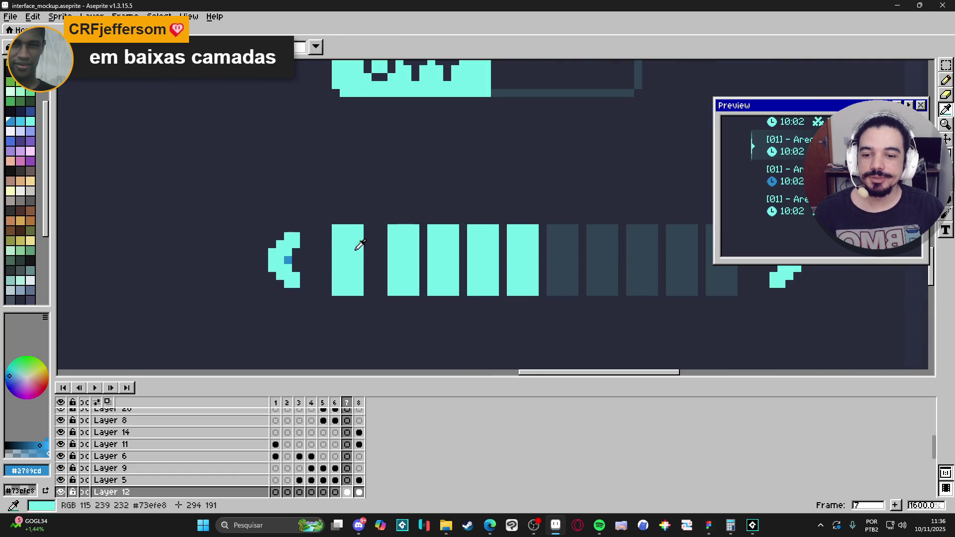
Step: Draw a cyan pixel column beside the first volume-bar segment
{"action": "left_click", "coordinate": [356, 255], "text": "alt"}
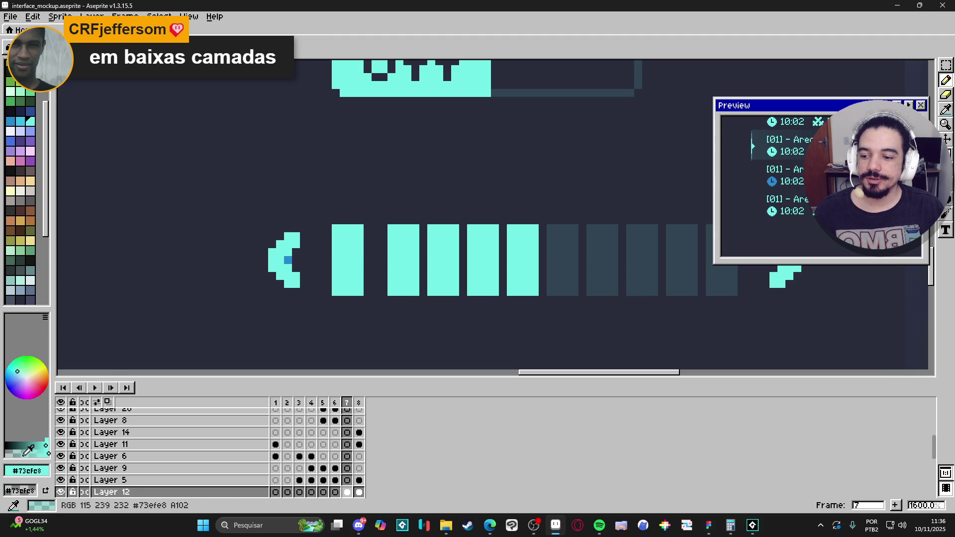
{"action": "mouse_move", "coordinate": [367, 228]}
{"action": "left_mouse_down"}
{"action": "mouse_move", "coordinate": [365, 294]}
{"action": "mouse_move", "coordinate": [338, 301]}
{"action": "mouse_move", "coordinate": [326, 232]}
{"action": "mouse_move", "coordinate": [334, 220]}
{"action": "mouse_move", "coordinate": [368, 220]}
{"action": "left_mouse_up"}
{"action": "scroll", "coordinate": [416, 265], "scroll_direction": "down", "scroll_amount": 3}
{"action": "scroll", "coordinate": [415, 265], "scroll_direction": "down", "scroll_amount": 2}
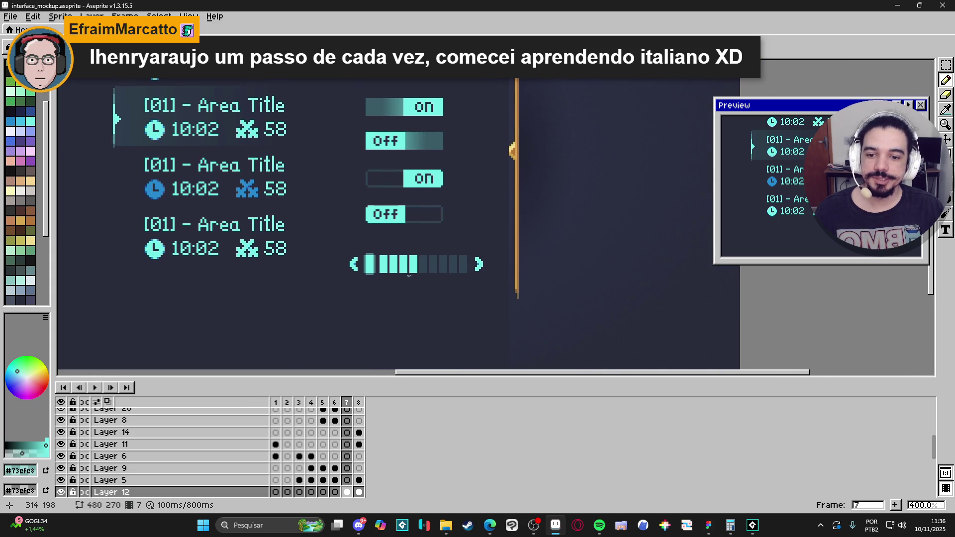
{"action": "scroll", "coordinate": [374, 273], "scroll_direction": "up", "scroll_amount": 5}
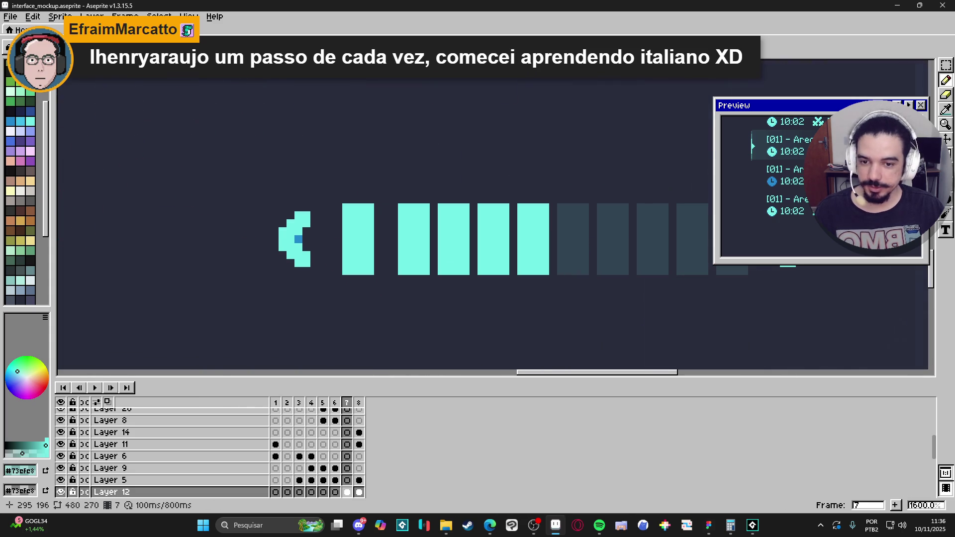
{"action": "scroll", "coordinate": [355, 268], "scroll_direction": "up", "scroll_amount": 1}
Step: Draw dark pixel edges beside, above and left of the first bar segment
{"action": "left_click_drag", "start_coordinate": [389, 272], "coordinate": [385, 186]}
{"action": "left_click", "coordinate": [390, 177]}
{"action": "left_click_drag", "start_coordinate": [389, 225], "coordinate": [389, 237]}
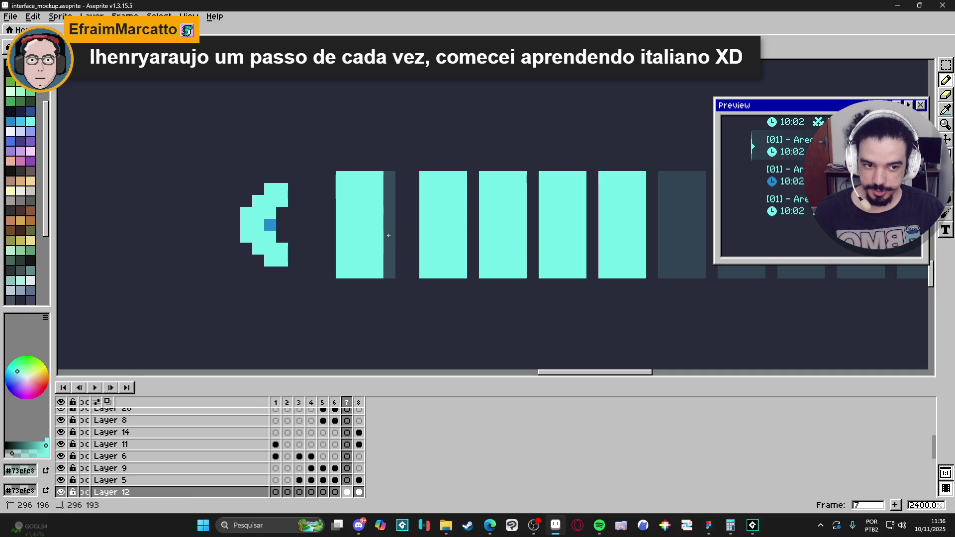
{"action": "left_click", "coordinate": [365, 166]}
{"action": "mouse_move", "coordinate": [367, 167]}
{"action": "left_mouse_down"}
{"action": "mouse_move", "coordinate": [341, 166]}
{"action": "mouse_move", "coordinate": [329, 189]}
{"action": "mouse_move", "coordinate": [326, 263]}
{"action": "left_mouse_up"}
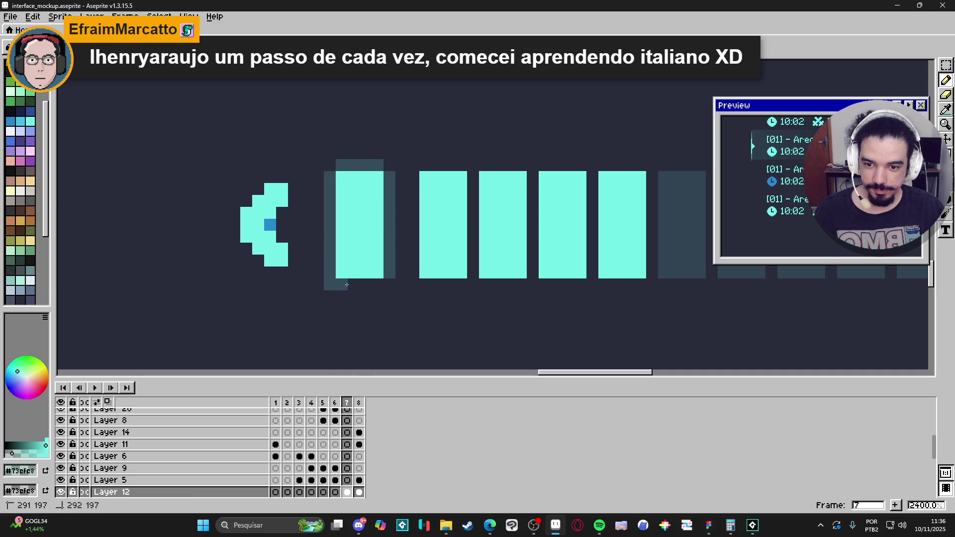
Step: Undo the last dark pencil stroke
{"action": "scroll", "coordinate": [440, 311], "scroll_direction": "down", "scroll_amount": 8}
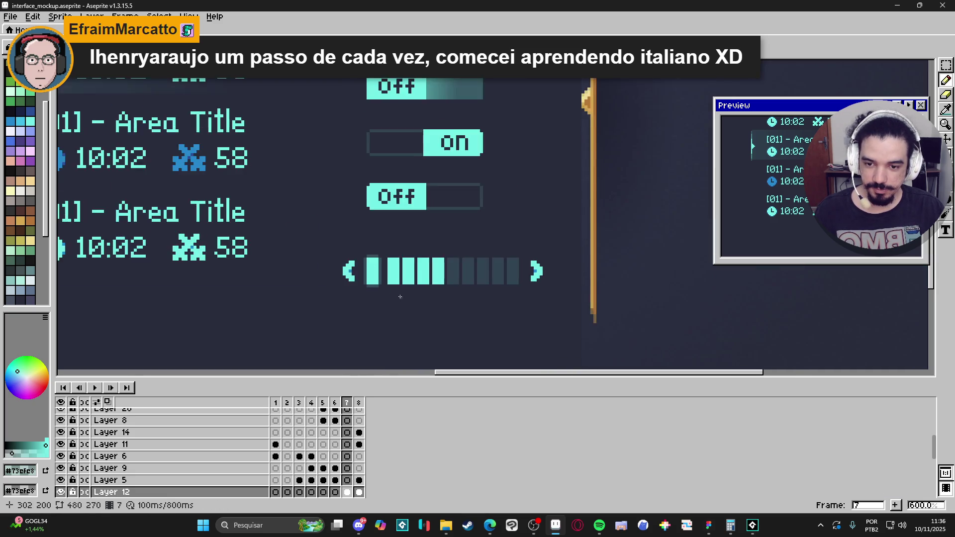
{"action": "scroll", "coordinate": [441, 312], "scroll_direction": "down", "scroll_amount": 1}
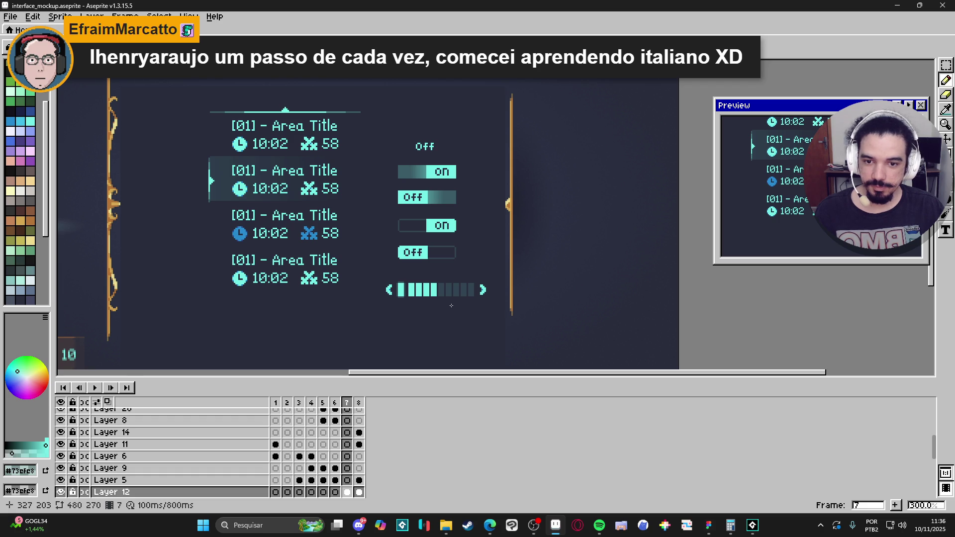
{"action": "scroll", "coordinate": [453, 304], "scroll_direction": "up", "scroll_amount": 2}
{"action": "key", "text": "ctrl+z"}
{"action": "key", "text": "ctrl+z"}
{"action": "key", "text": "ctrl+z"}
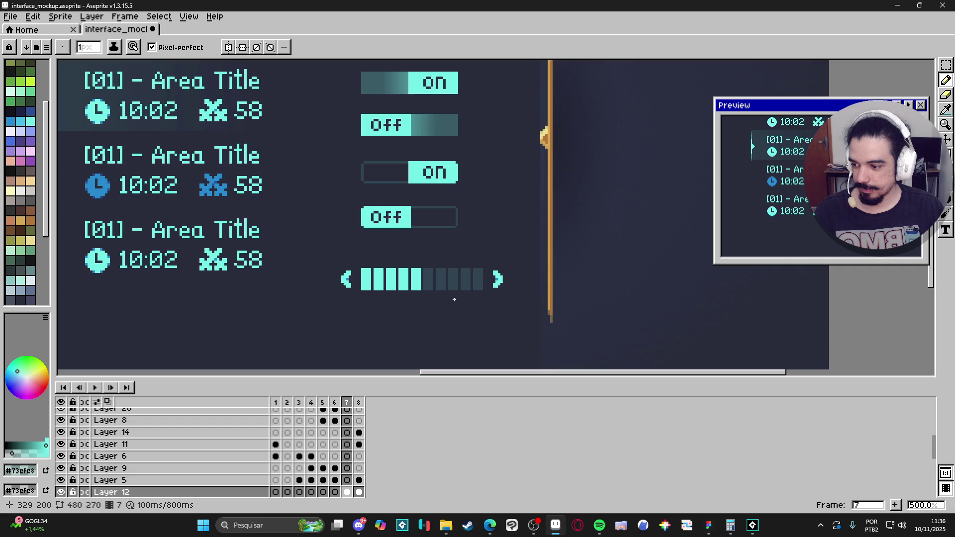
{"action": "scroll", "coordinate": [387, 296], "scroll_direction": "up", "scroll_amount": 2}
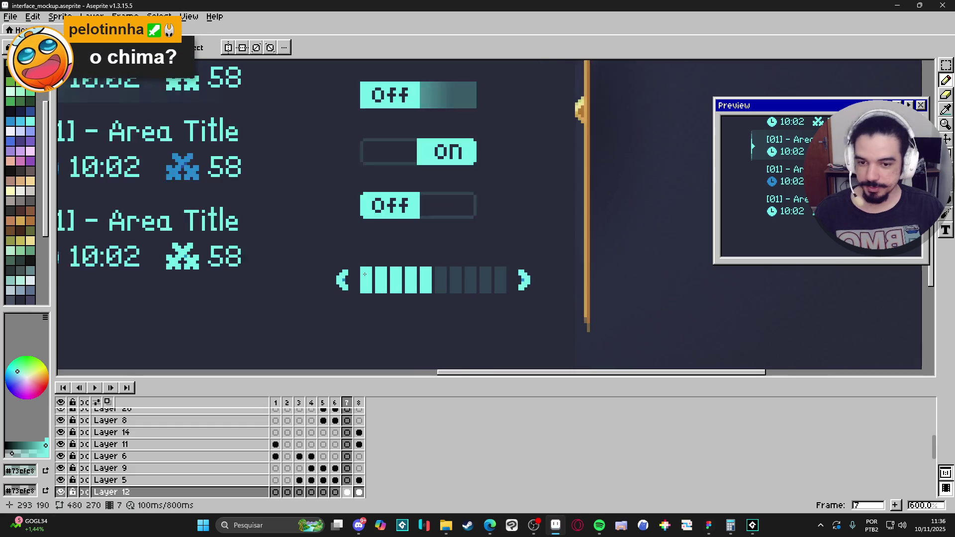
{"action": "key", "text": "m"}
{"action": "scroll", "coordinate": [365, 269], "scroll_direction": "up", "scroll_amount": 2}
Step: Marquee exactly the 4×9 first lit bar segment, copy it, and save the sprite
{"action": "left_click_drag", "start_coordinate": [354, 258], "coordinate": [383, 316]}
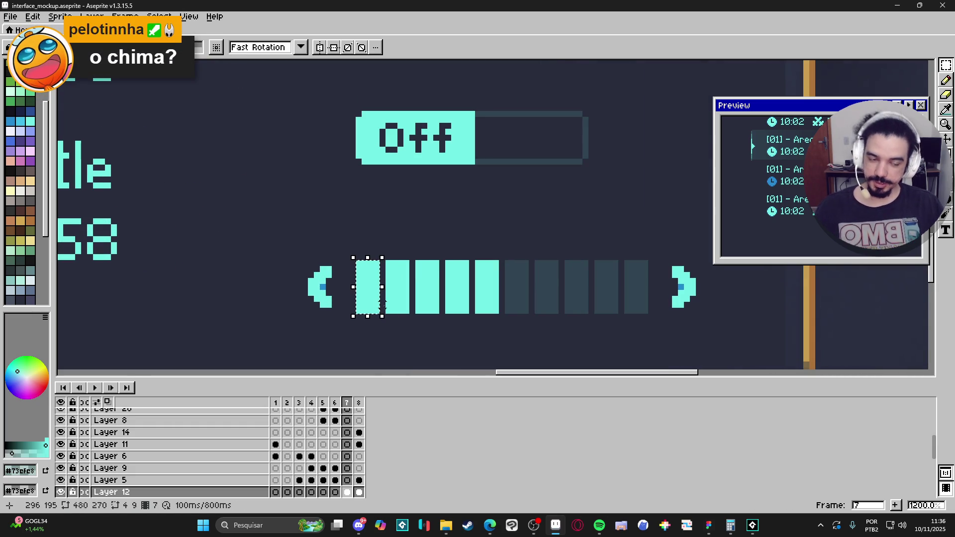
{"action": "key", "text": "v"}
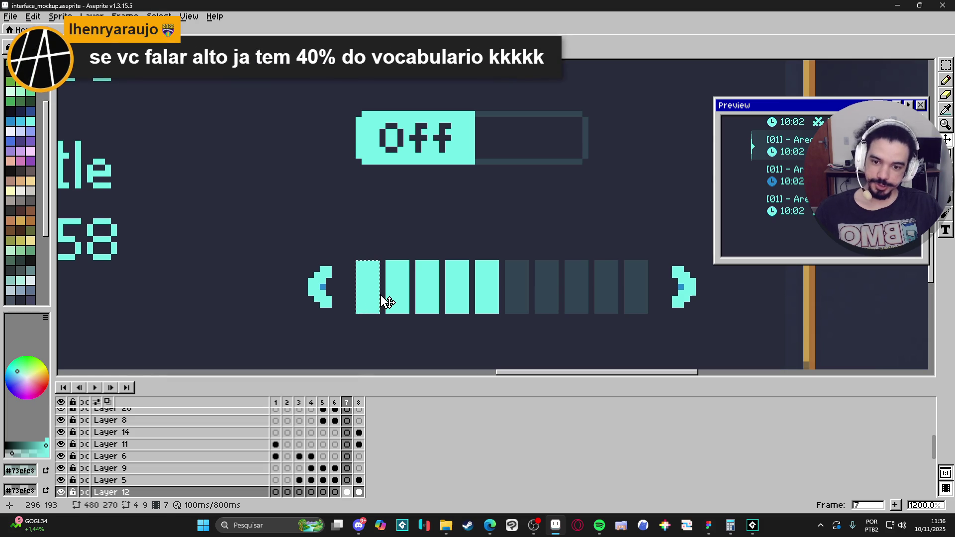
{"action": "key", "text": "ctrl+d"}
{"action": "key", "text": "m"}
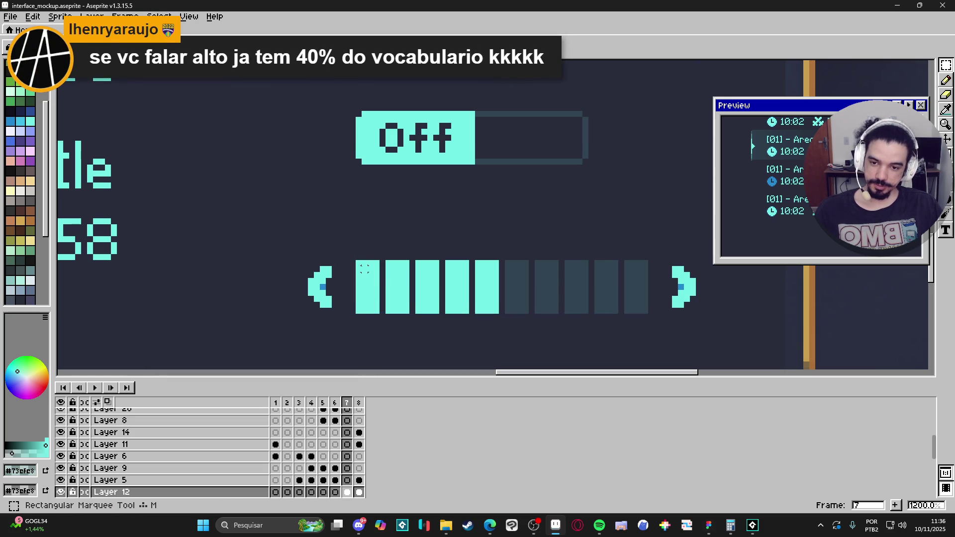
{"action": "left_click_drag", "start_coordinate": [358, 263], "coordinate": [376, 312]}
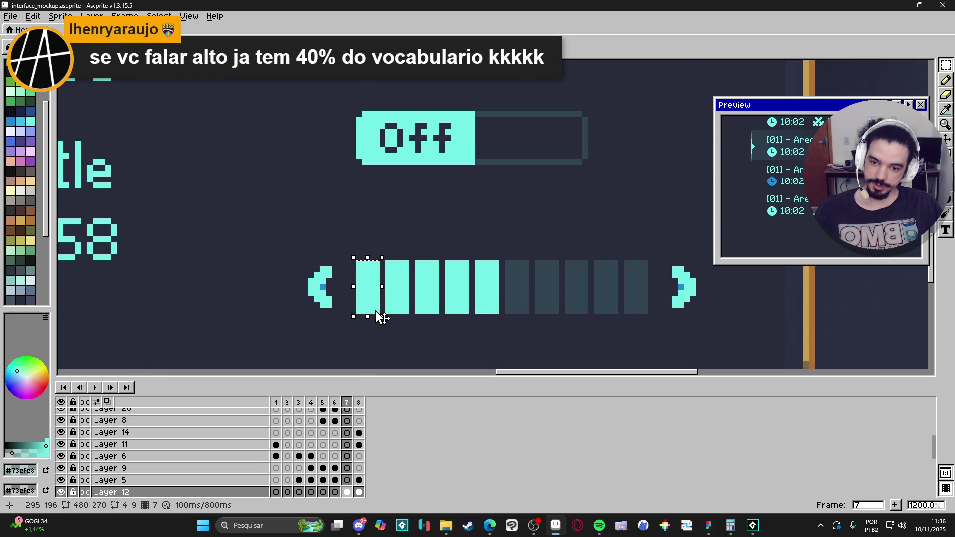
{"action": "key", "text": "ctrl+d"}
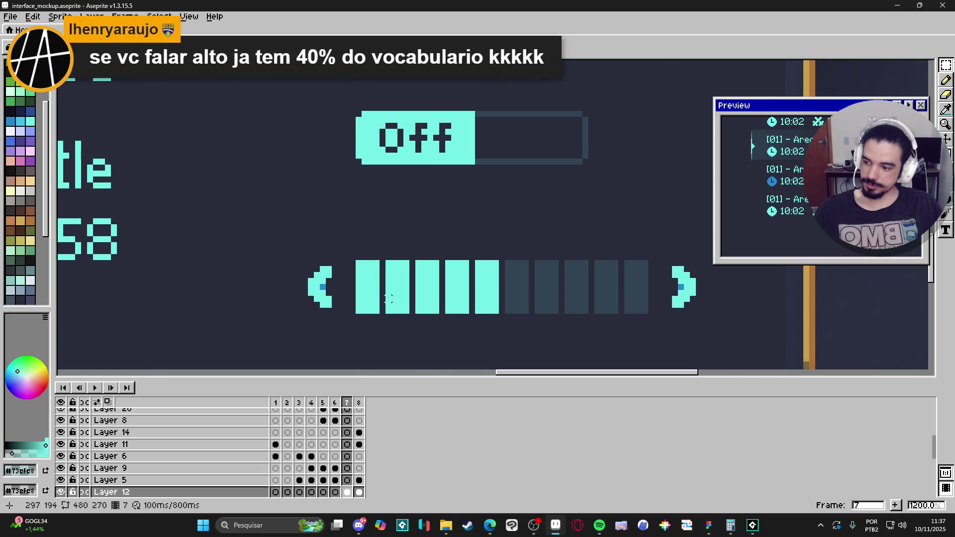
{"action": "scroll", "coordinate": [393, 296], "scroll_direction": "down", "scroll_amount": 3}
{"action": "key", "text": "ctrl+s"}
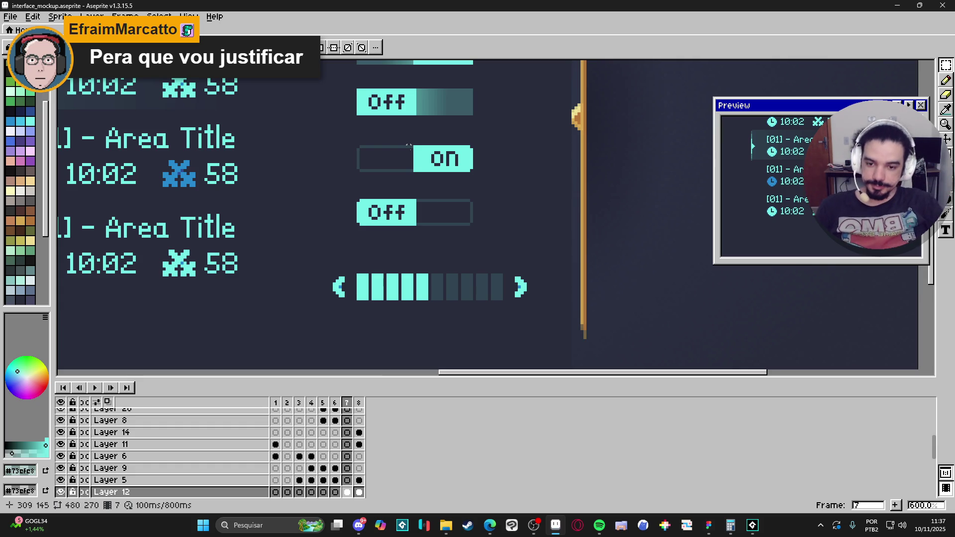
{"action": "scroll", "coordinate": [417, 326], "scroll_direction": "down", "scroll_amount": 2}
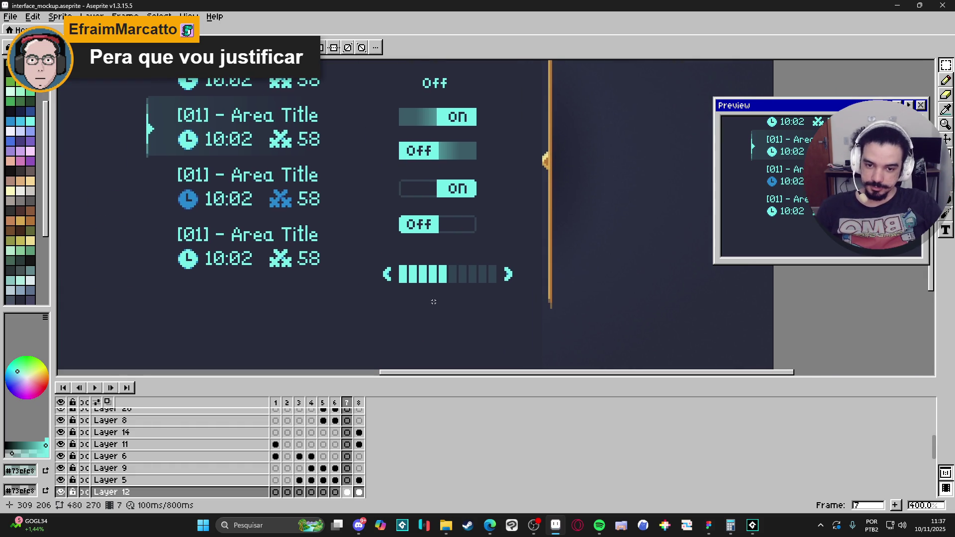
{"action": "scroll", "coordinate": [434, 301], "scroll_direction": "down", "scroll_amount": 1}
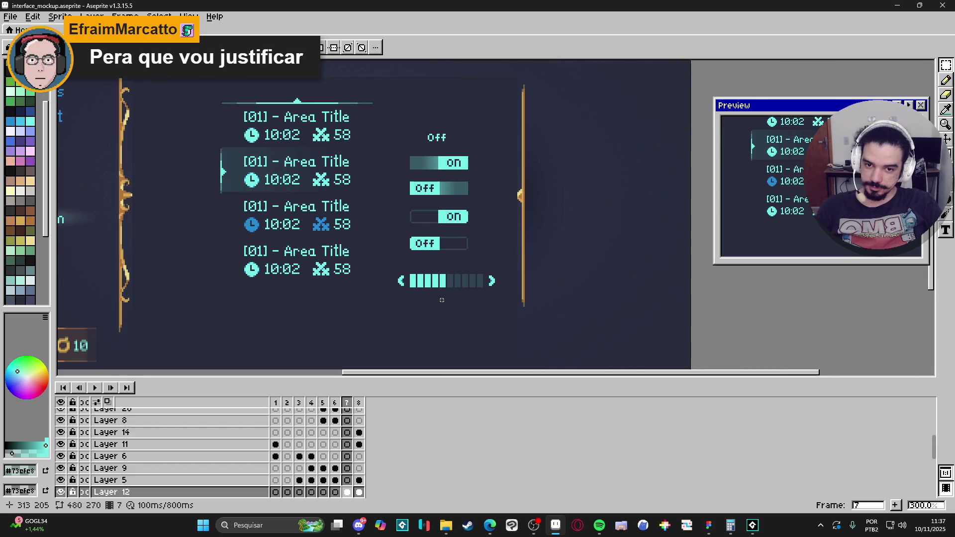
Step: In the Figma configs mockup, delete the English value text from the SFX row
{"action": "left_click", "coordinate": [708, 526]}
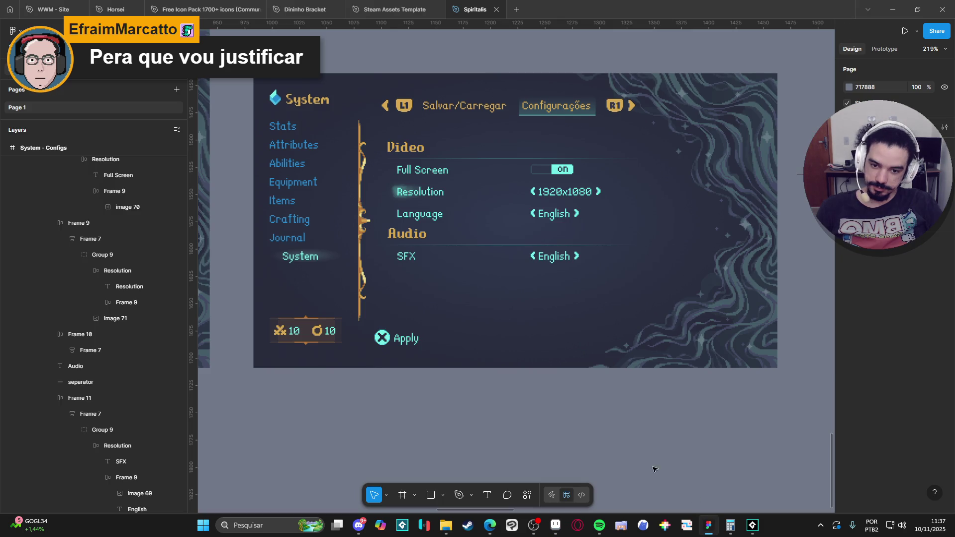
{"action": "left_click", "coordinate": [550, 263]}
{"action": "double_click", "coordinate": [549, 262]}
{"action": "double_click", "coordinate": [546, 262]}
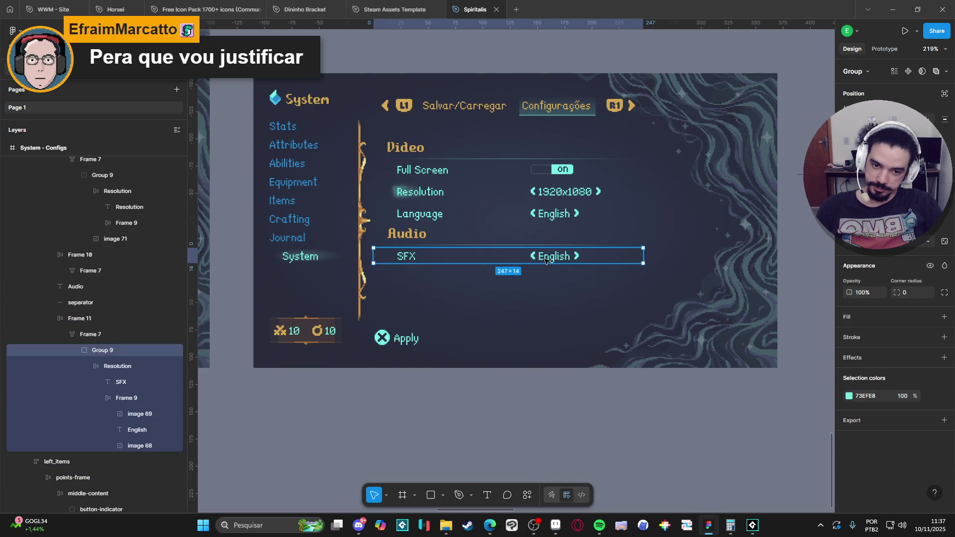
{"action": "double_click", "coordinate": [546, 260]}
{"action": "double_click", "coordinate": [547, 260]}
{"action": "left_click", "coordinate": [137, 445]}
{"action": "left_click", "coordinate": [133, 432]}
{"action": "key", "text": "Delete"}
Step: Paste the copied bar segment into the SFX row, just before the right arrow
{"action": "left_click", "coordinate": [138, 401]}
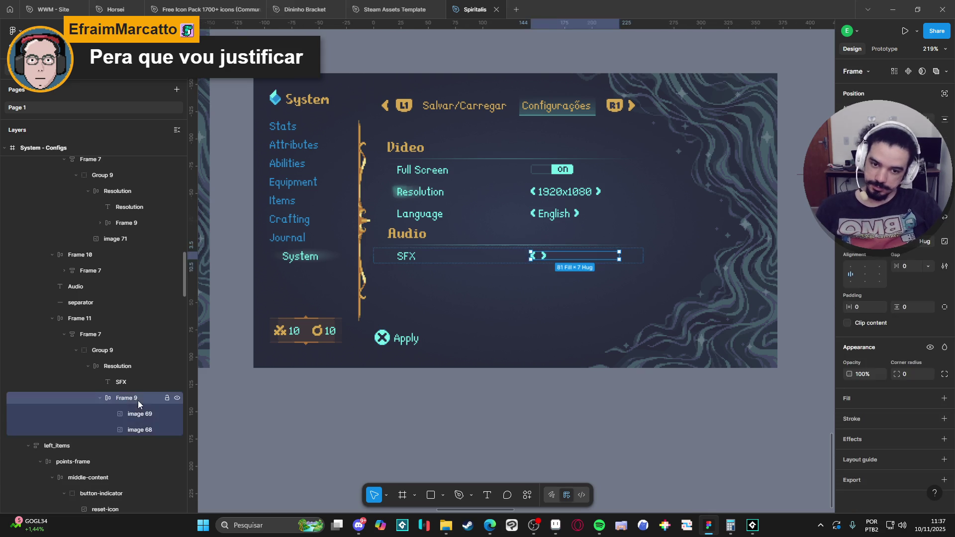
{"action": "key", "text": "ctrl+v"}
{"action": "left_click_drag", "start_coordinate": [142, 445], "coordinate": [148, 427]}
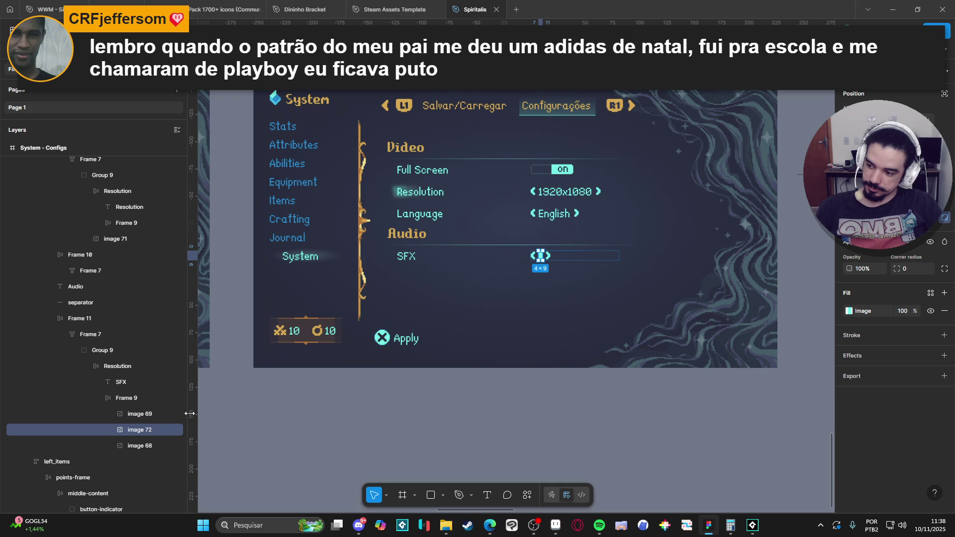
{"action": "key", "text": "ctrl+d"}
{"action": "key", "text": "ctrl+d"}
{"action": "key", "text": "ctrl+d"}
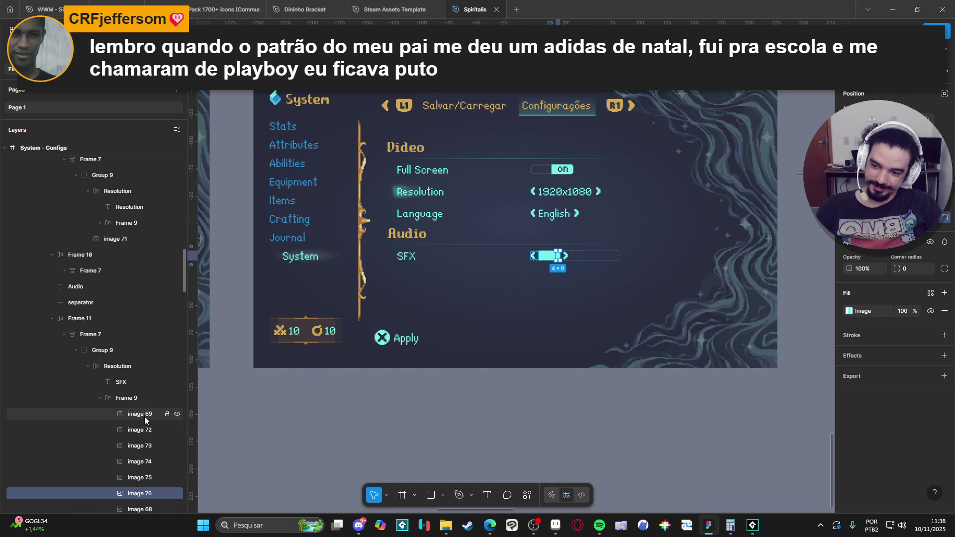
{"action": "key", "text": "ctrl+z"}
{"action": "key", "text": "ctrl+z"}
{"action": "key", "text": "ctrl+z"}
{"action": "key", "text": "ctrl+z"}
{"action": "key", "text": "ctrl+z"}
{"action": "key", "text": "ctrl+z"}
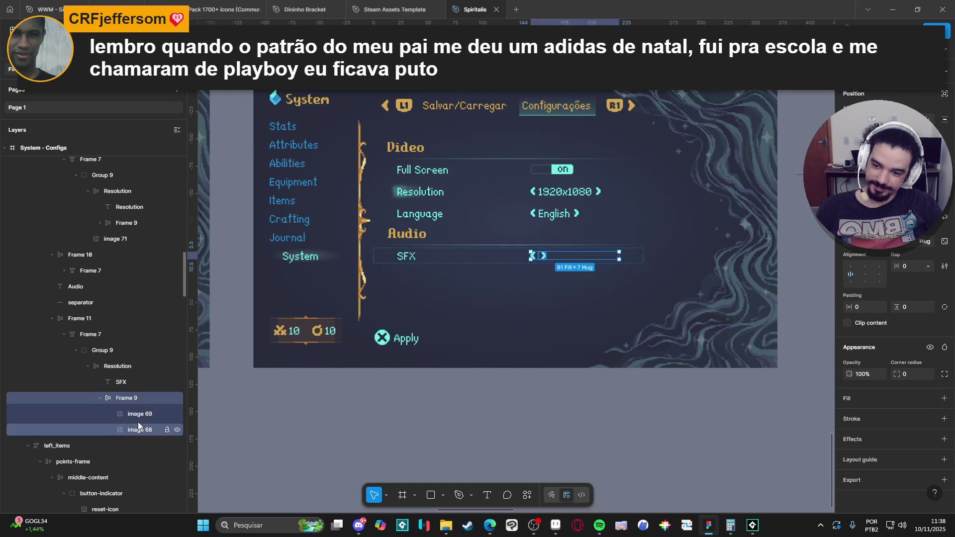
Step: Rename the pasted bar segment layer to 'level-bar'
{"action": "double_click", "coordinate": [132, 429]}
{"action": "type", "text": "se"}
{"action": "key", "text": "BackSpace"}
{"action": "type", "text": "level-bar"}
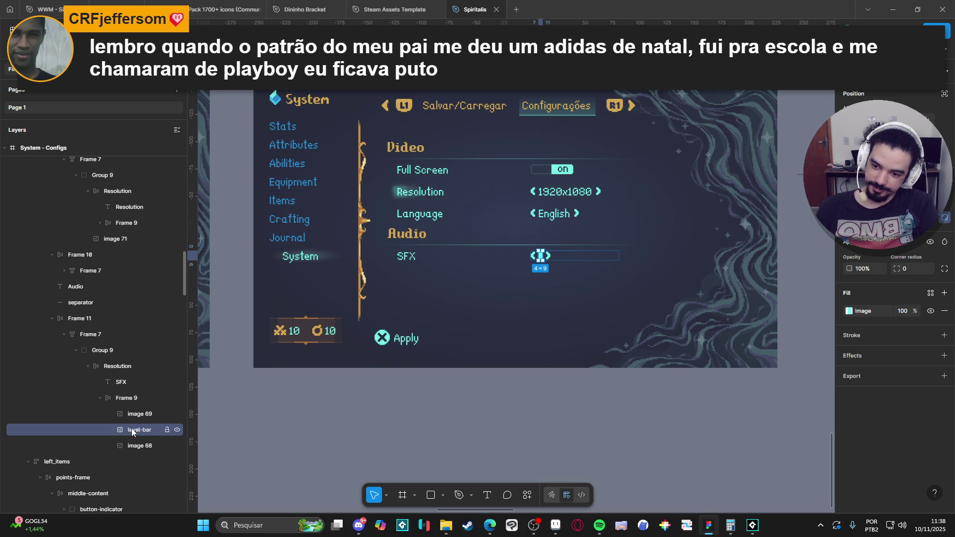
{"action": "key", "text": "Return"}
{"action": "scroll", "coordinate": [470, 276], "scroll_direction": "up", "scroll_amount": 3, "text": "ctrl"}
{"action": "scroll", "coordinate": [496, 258], "scroll_direction": "up", "scroll_amount": 1, "text": "ctrl"}
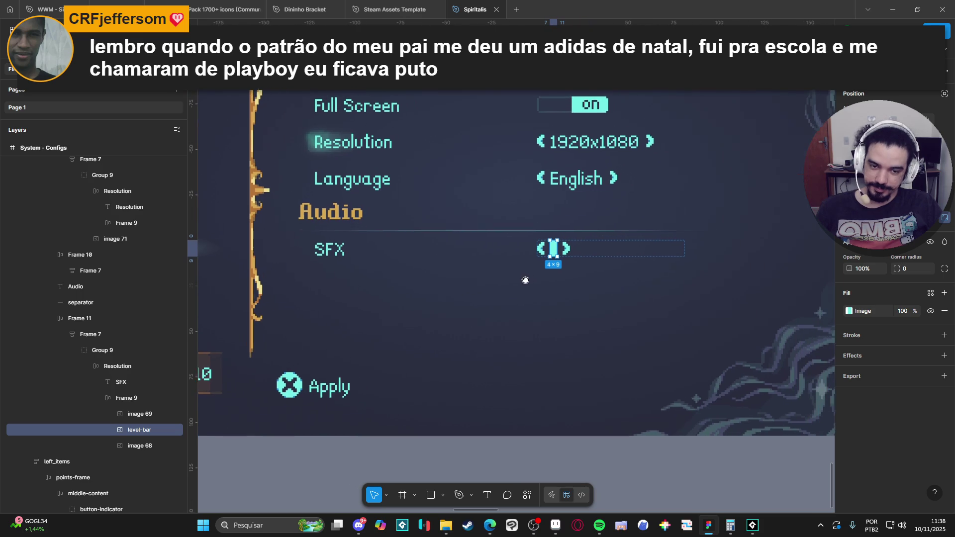
Step: Set the SFX row frame's gap to 3 px and duplicate the level-bar segment
{"action": "left_click", "coordinate": [127, 397]}
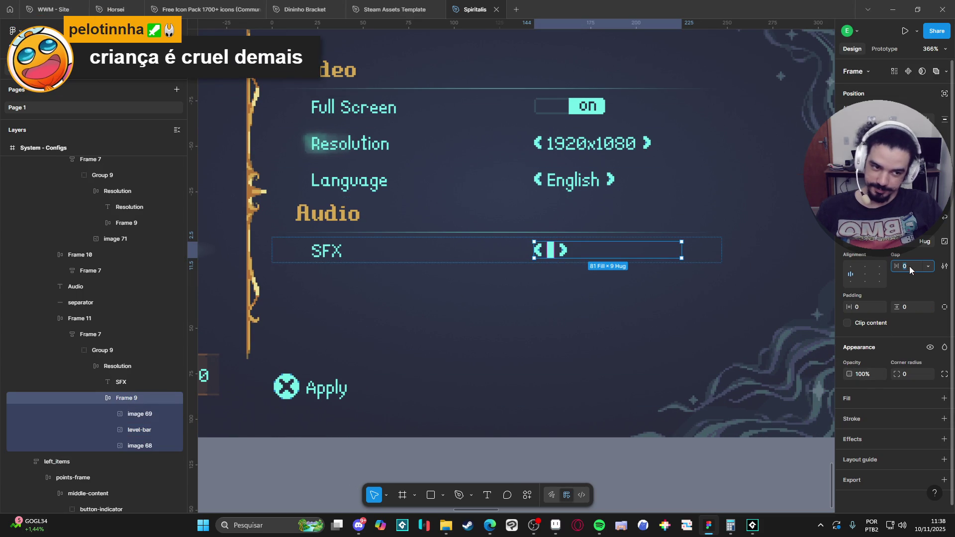
{"action": "left_click_drag", "start_coordinate": [888, 266], "coordinate": [891, 266]}
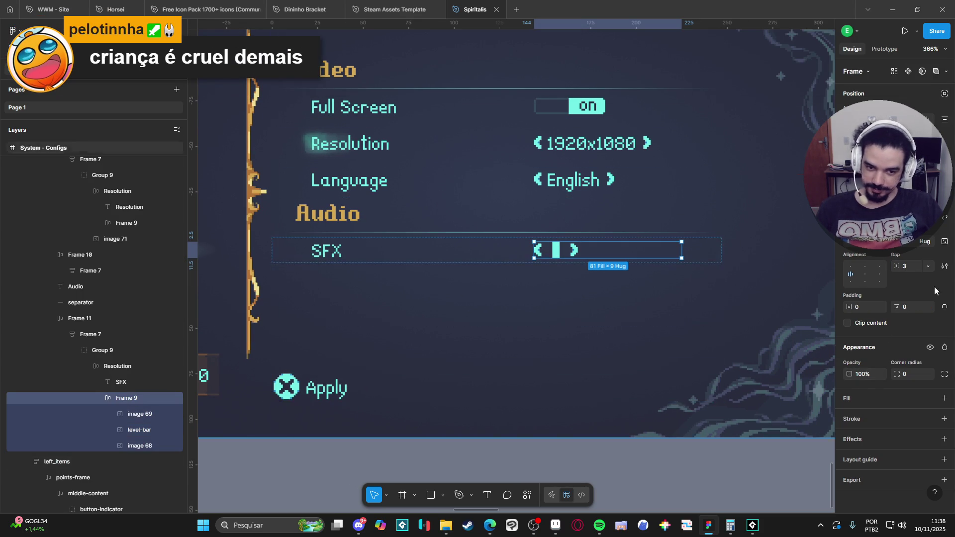
{"action": "left_click", "coordinate": [142, 431]}
{"action": "key", "text": "ctrl+d"}
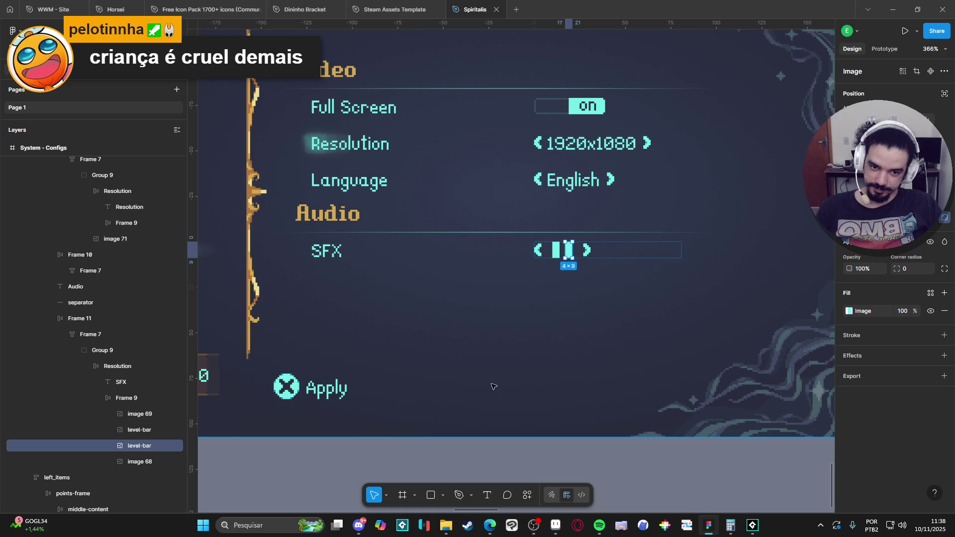
Step: Group the two level-bar segments and name the group 'bars'
{"action": "left_click", "coordinate": [133, 431]}
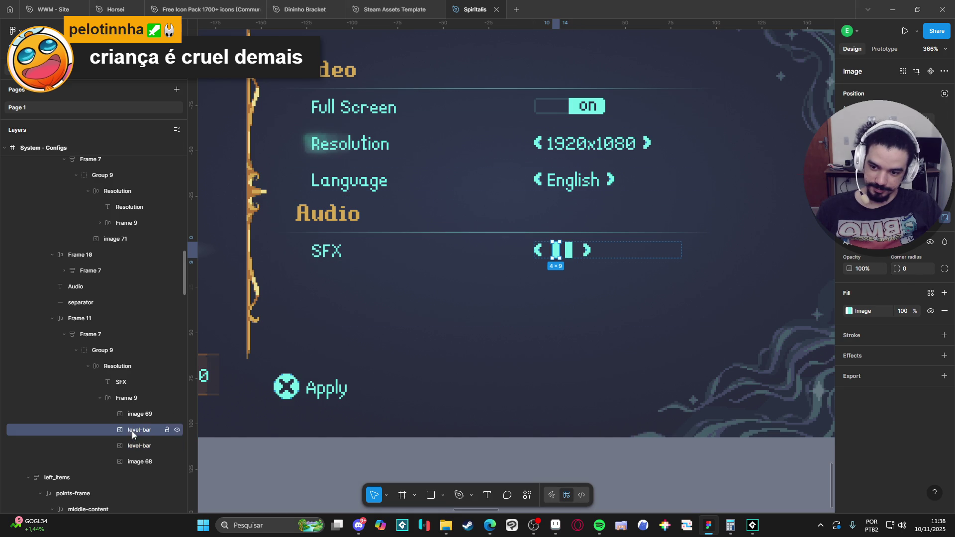
{"action": "left_click", "coordinate": [140, 443], "text": "shift"}
{"action": "key", "text": "ctrl+g"}
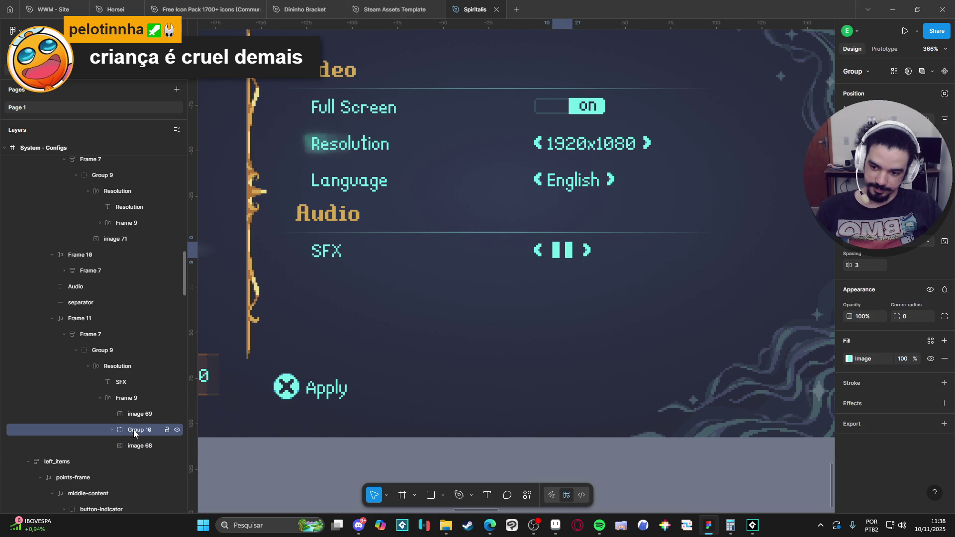
{"action": "double_click", "coordinate": [133, 429]}
{"action": "type", "text": "bars"}
Step: Copy the first unlit volume-bar segment in Aseprite and return to Figma
{"action": "key", "text": "alt+Tab"}
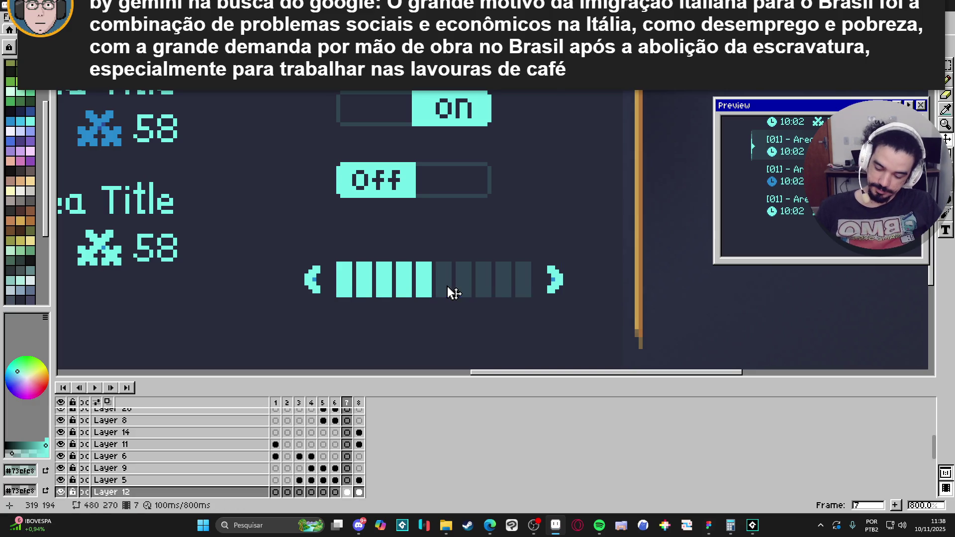
{"action": "scroll", "coordinate": [448, 288], "scroll_direction": "up", "scroll_amount": 2}
{"action": "left_click_drag", "start_coordinate": [436, 268], "coordinate": [471, 340]}
{"action": "key", "text": "ctrl+c"}
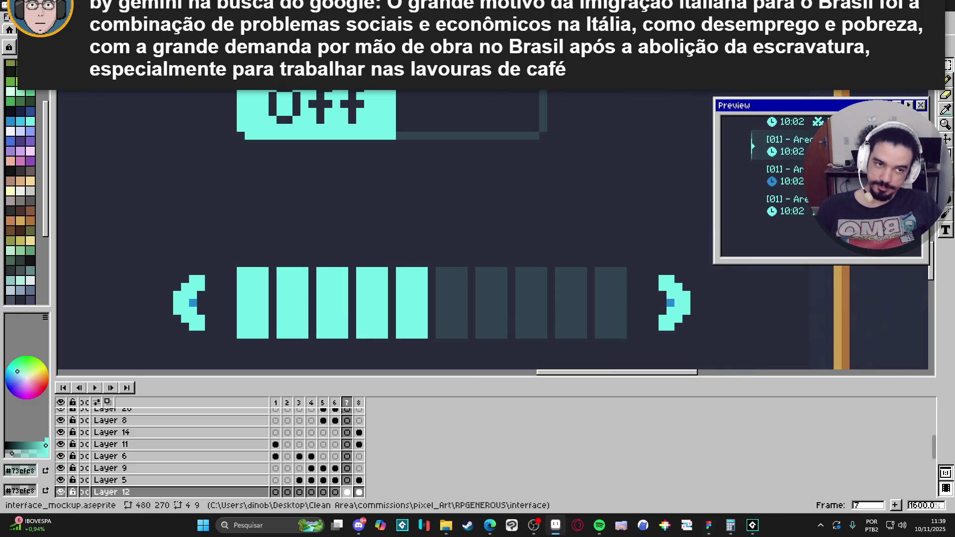
{"action": "key", "text": "alt+Tab"}
{"action": "key", "text": "ctrl+v"}
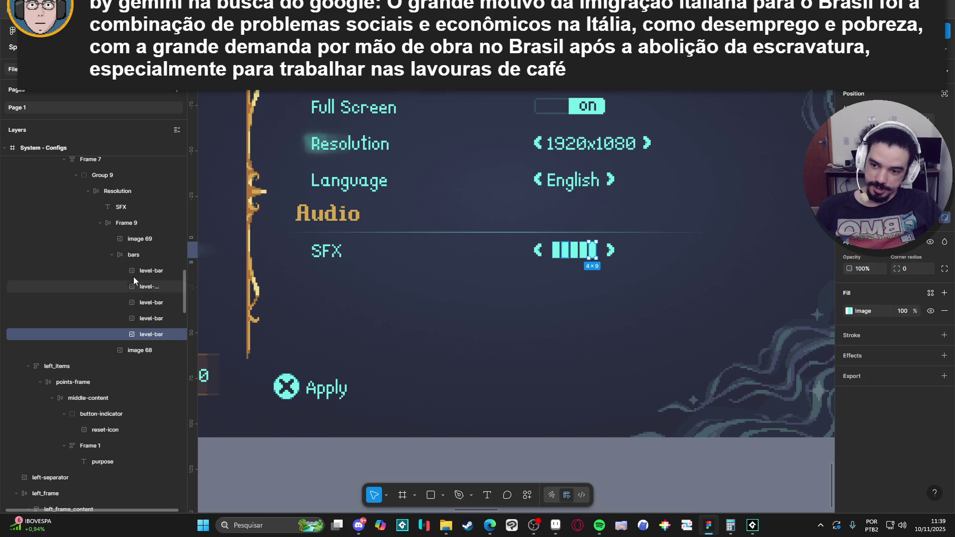
Step: Paste unlit segments into the SFX bars group after the lit ones
{"action": "left_click", "coordinate": [130, 255]}
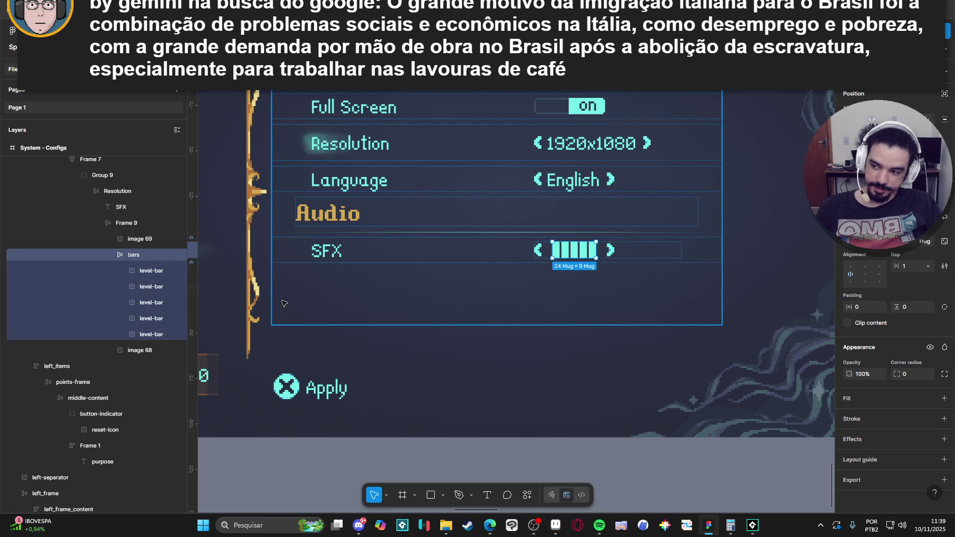
{"action": "key", "text": "ctrl+v"}
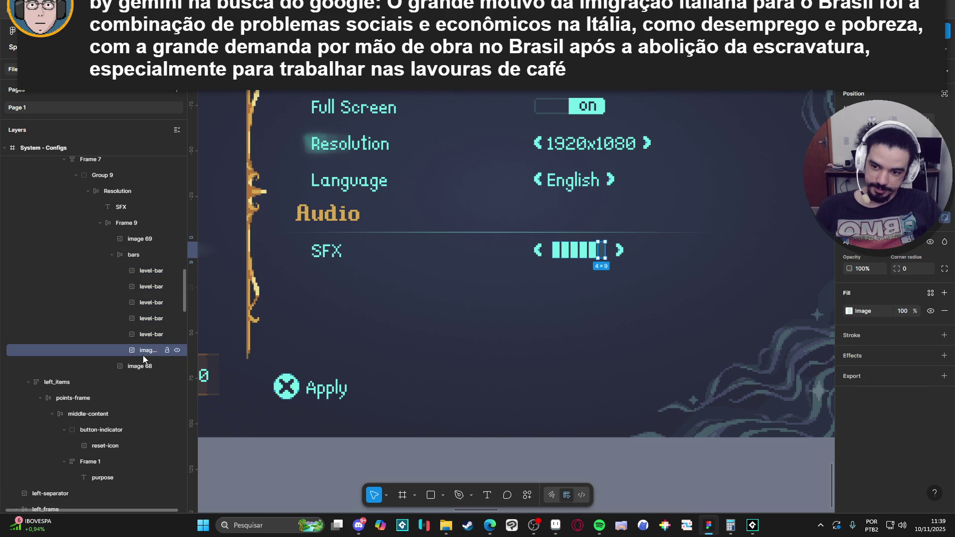
{"action": "key", "text": "ctrl+v"}
{"action": "key", "text": "ctrl+v"}
{"action": "key", "text": "ctrl+v"}
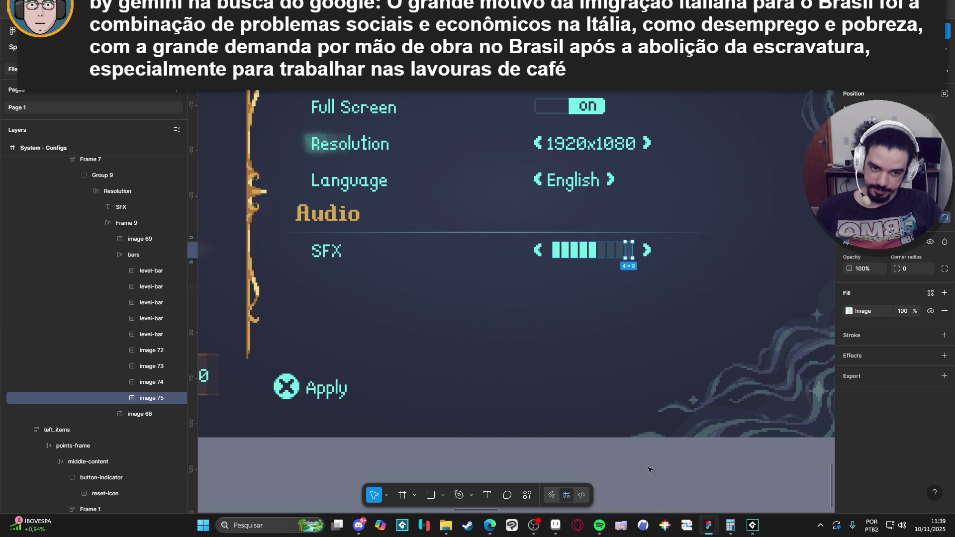
Step: Duplicate the last unlit segment to make the tenth SFX bar segment
{"action": "double_click", "coordinate": [565, 259]}
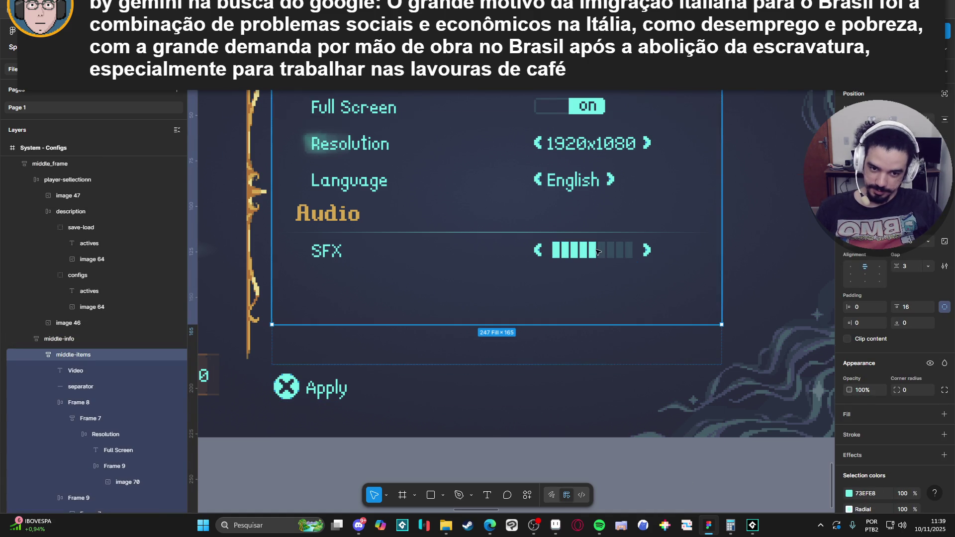
{"action": "double_click", "coordinate": [608, 256]}
{"action": "double_click", "coordinate": [615, 258]}
{"action": "double_click", "coordinate": [627, 255]}
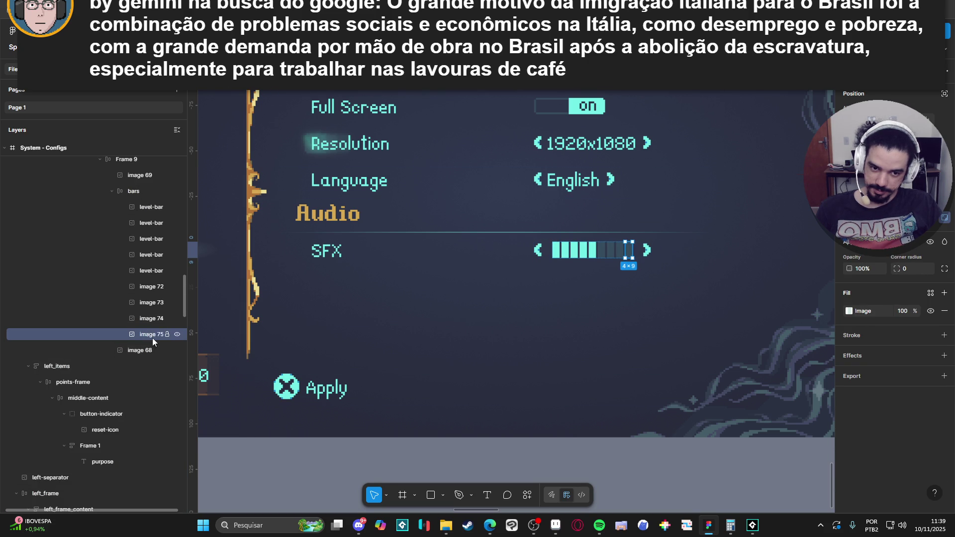
{"action": "key", "text": "ctrl+d"}
{"action": "left_click", "coordinate": [686, 477]}
{"action": "scroll", "coordinate": [668, 460], "scroll_direction": "down", "scroll_amount": 5}
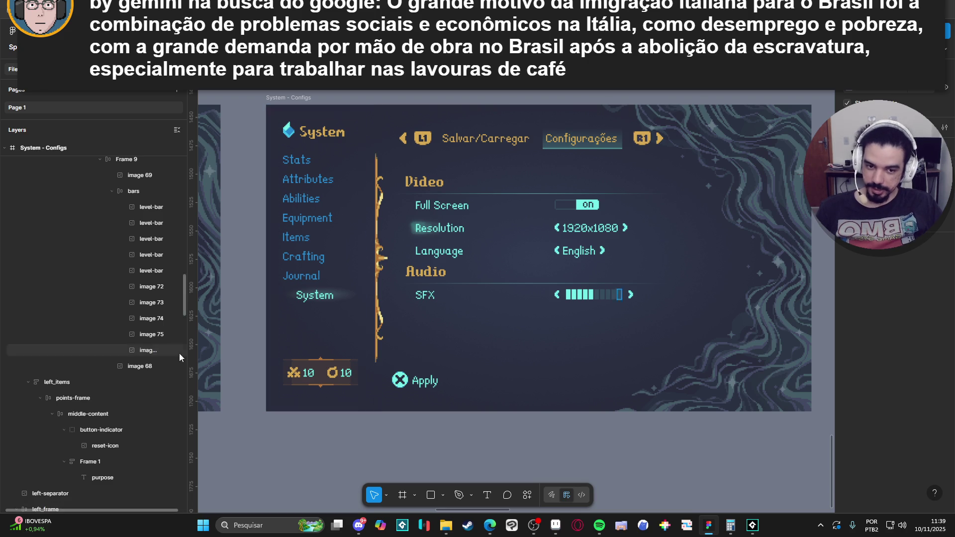
{"action": "left_click", "coordinate": [136, 367]}
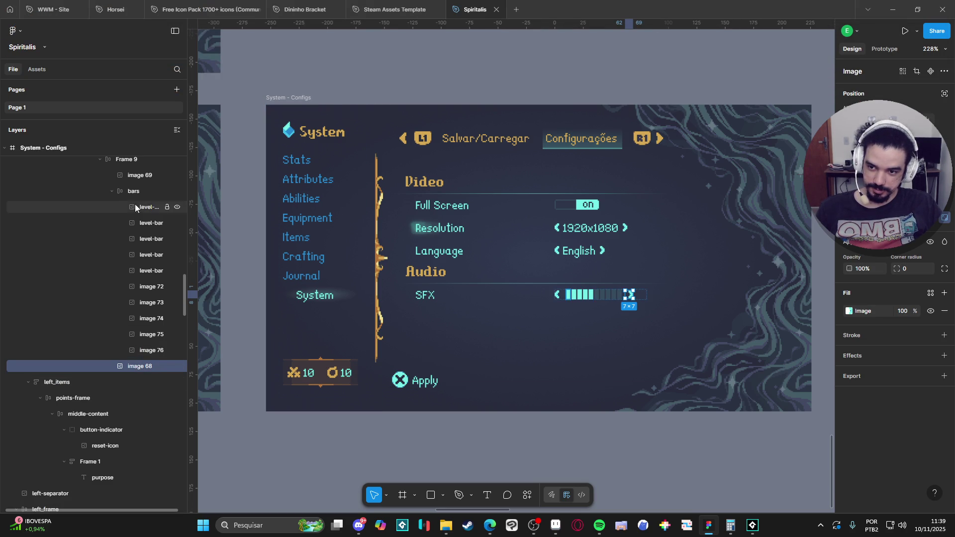
Step: Collapse the bar layers and duplicate the SFX row frame (Frame 7) beneath itself
{"action": "left_click", "coordinate": [112, 192]}
{"action": "left_click", "coordinate": [661, 445]}
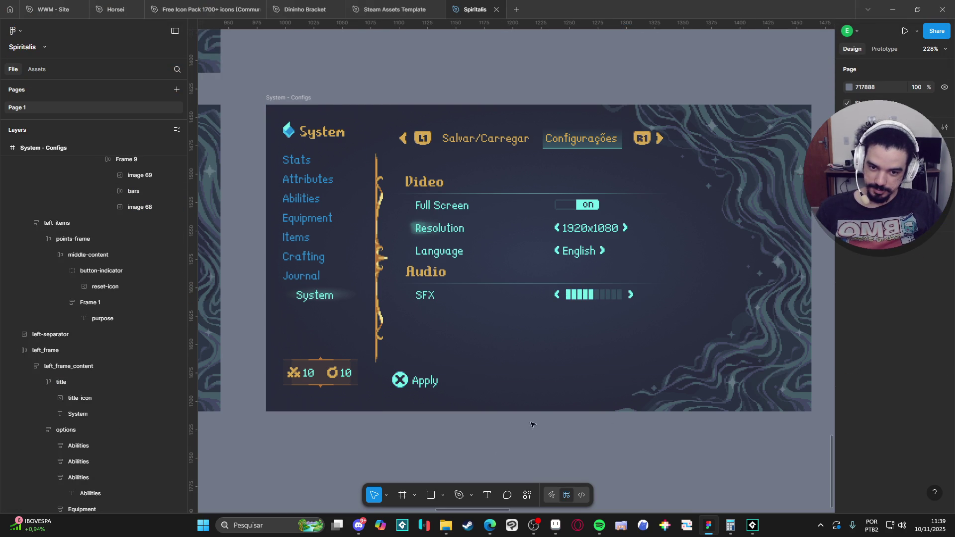
{"action": "left_click", "coordinate": [426, 296]}
{"action": "double_click", "coordinate": [427, 296]}
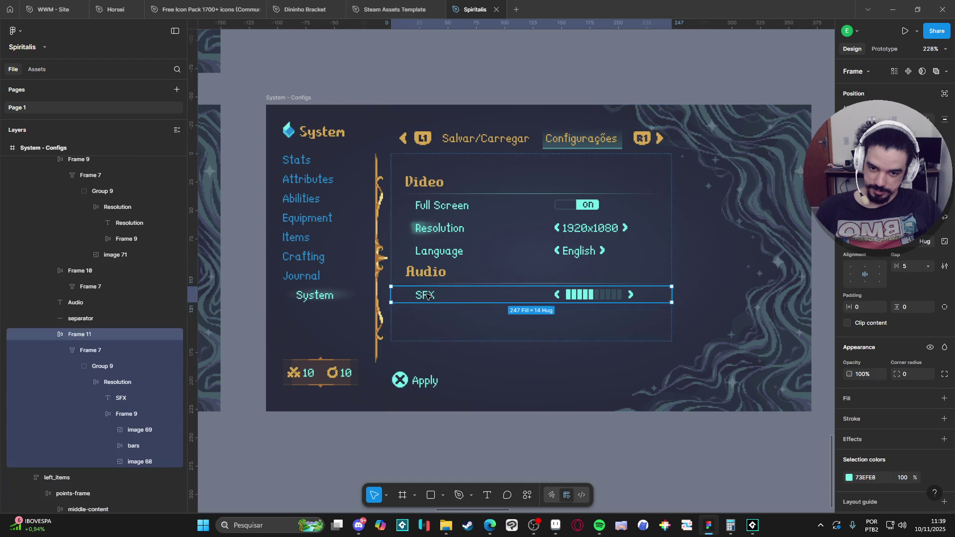
{"action": "left_click", "coordinate": [64, 350]}
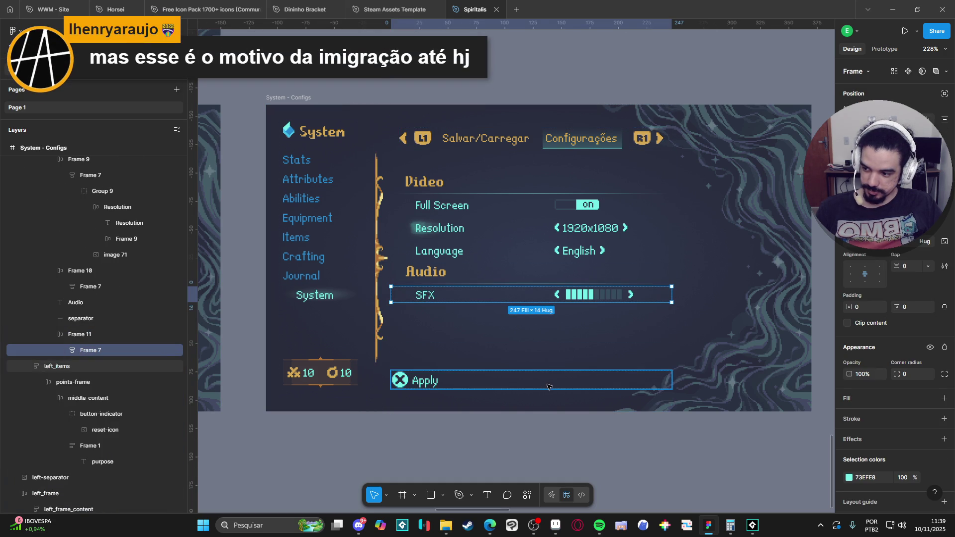
{"action": "left_click", "coordinate": [85, 337]}
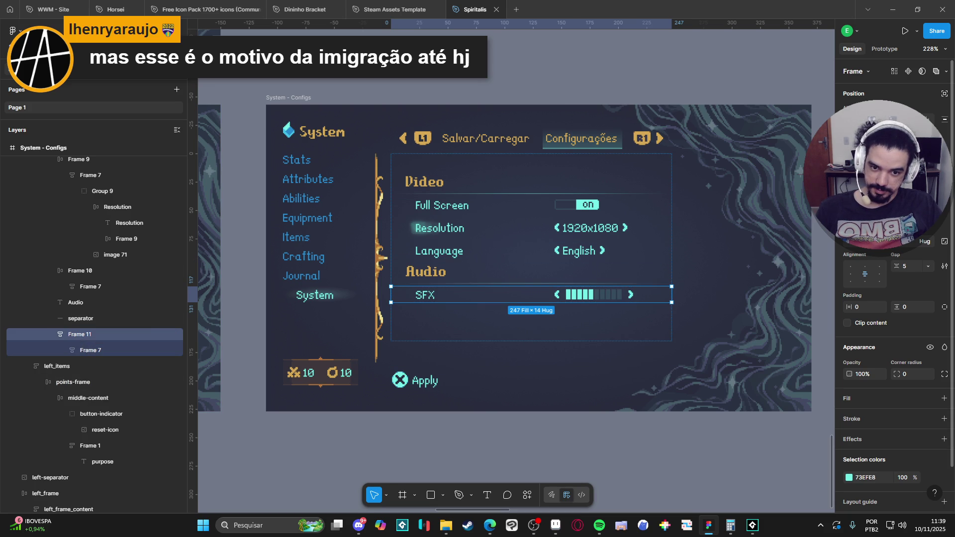
{"action": "left_click", "coordinate": [85, 350]}
{"action": "key", "text": "ctrl+d"}
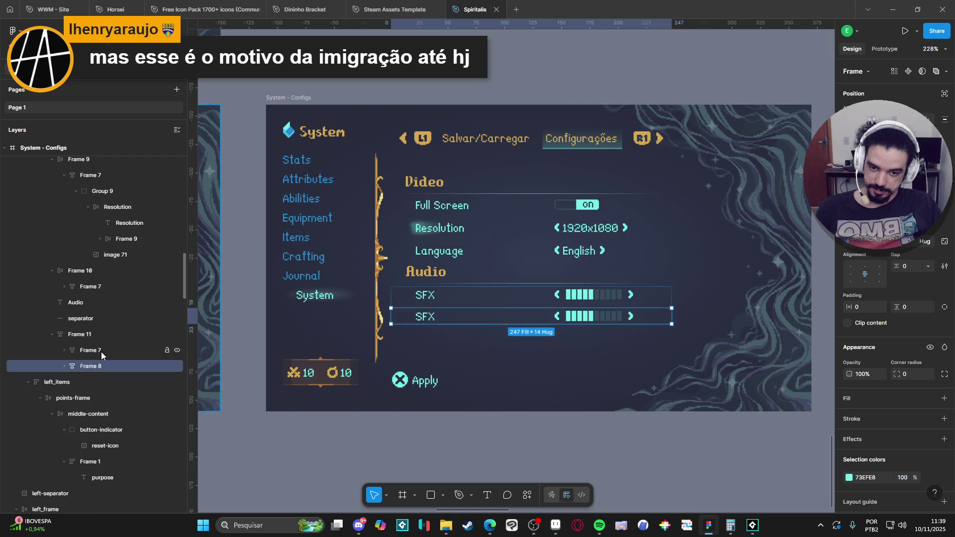
Step: Rename the upper audio row's label from SFX to Master
{"action": "double_click", "coordinate": [427, 315]}
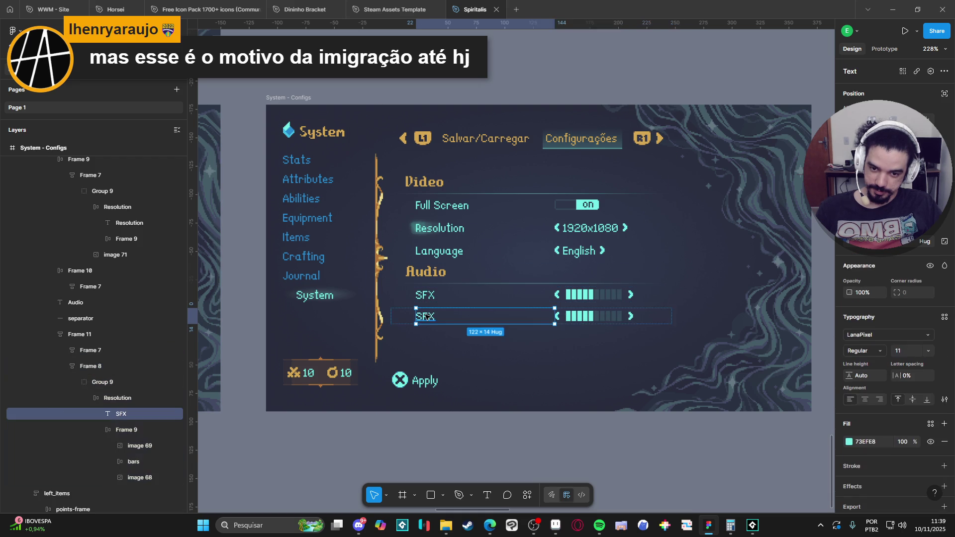
{"action": "double_click", "coordinate": [426, 316]}
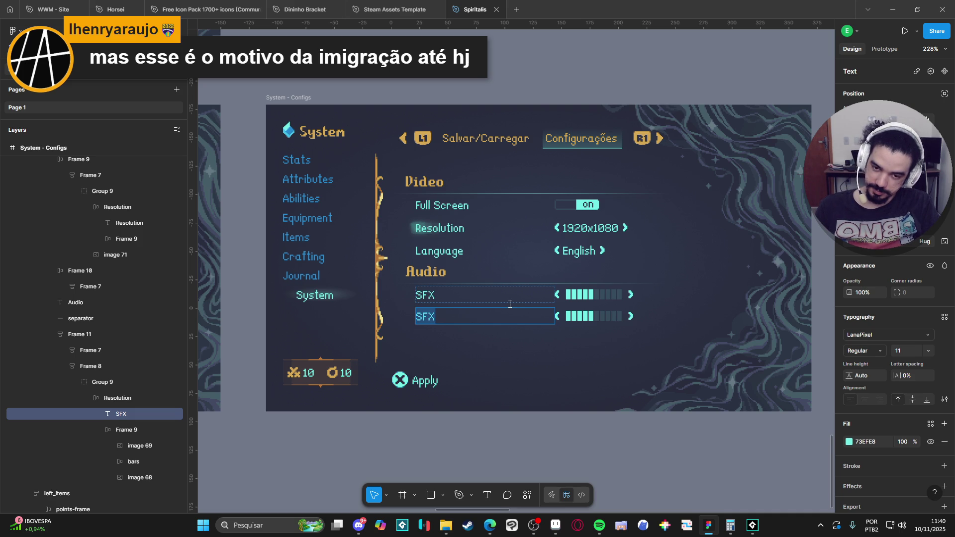
{"action": "left_click", "coordinate": [434, 292]}
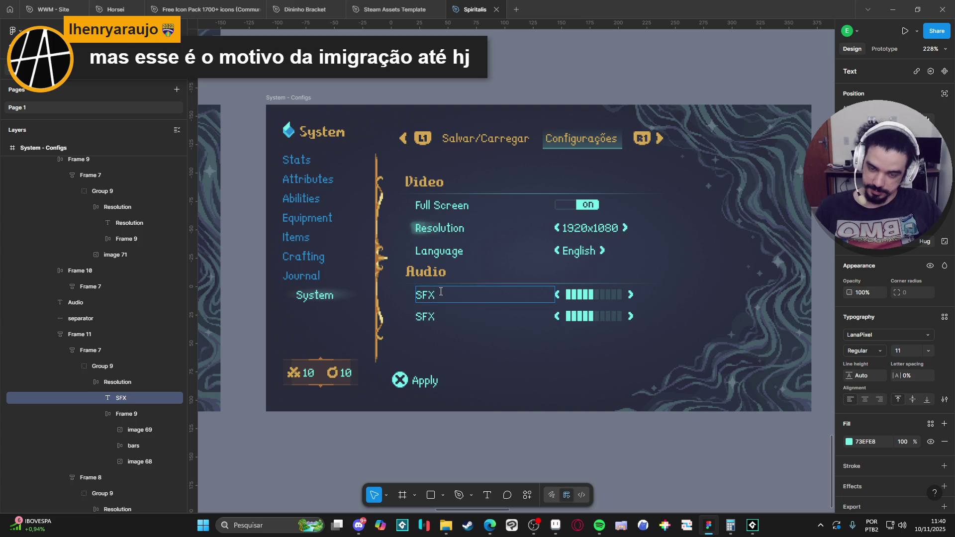
{"action": "double_click", "coordinate": [435, 292]}
{"action": "type", "text": "M<"}
{"action": "key", "text": "BackSpace"}
{"action": "type", "text": "aster"}
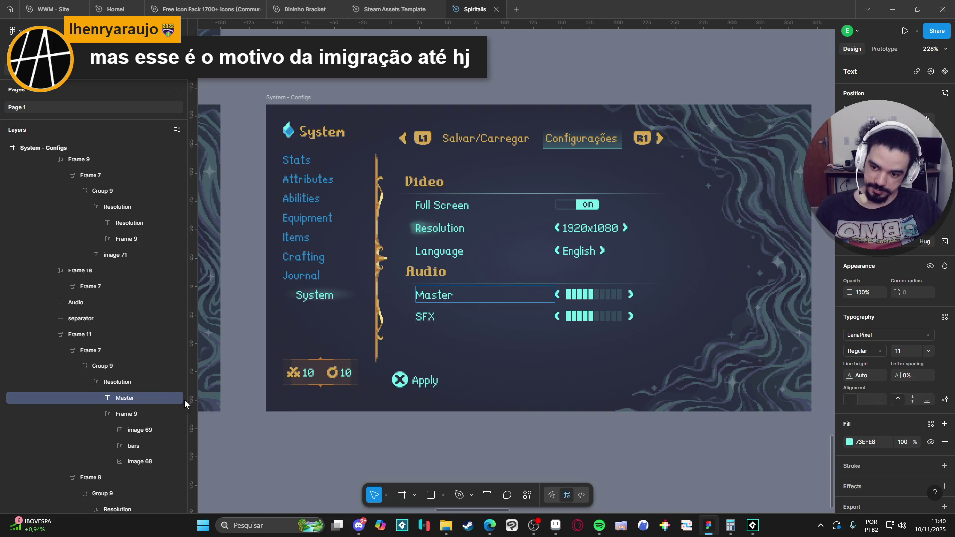
{"action": "left_click", "coordinate": [84, 382]}
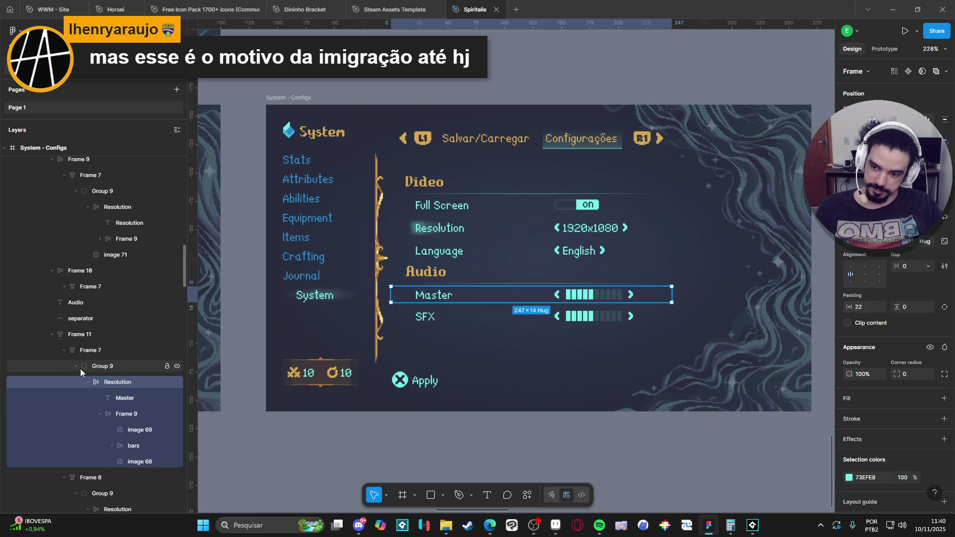
Step: Duplicate the lower SFX row into a third row labelled Music
{"action": "left_click", "coordinate": [433, 318]}
{"action": "key", "text": "ctrl+d"}
{"action": "double_click", "coordinate": [431, 340]}
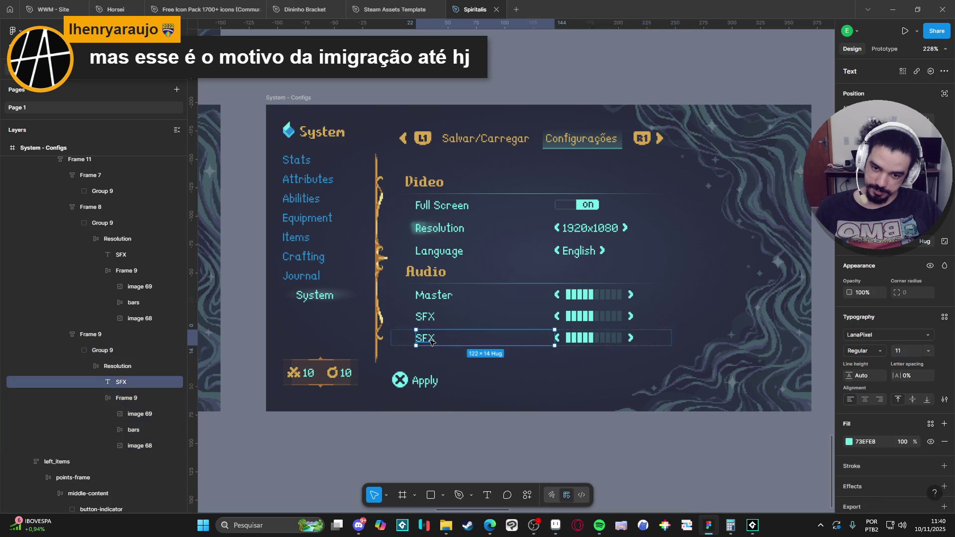
{"action": "type", "text": "Music"}
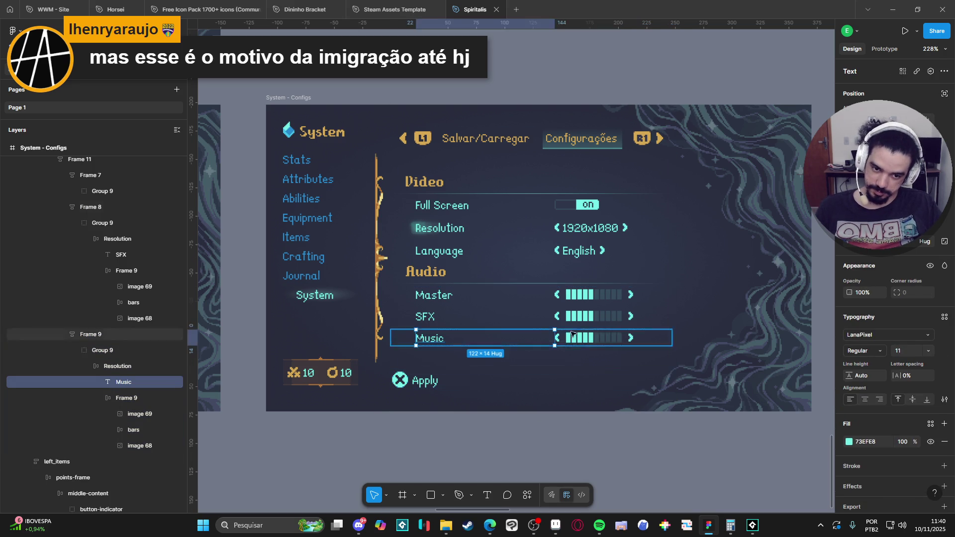
Step: Select the first empty segment inside the Master row's bar group
{"action": "left_click", "coordinate": [587, 297]}
{"action": "left_click", "coordinate": [597, 300]}
{"action": "left_click", "coordinate": [119, 270]}
{"action": "left_click", "coordinate": [110, 270]}
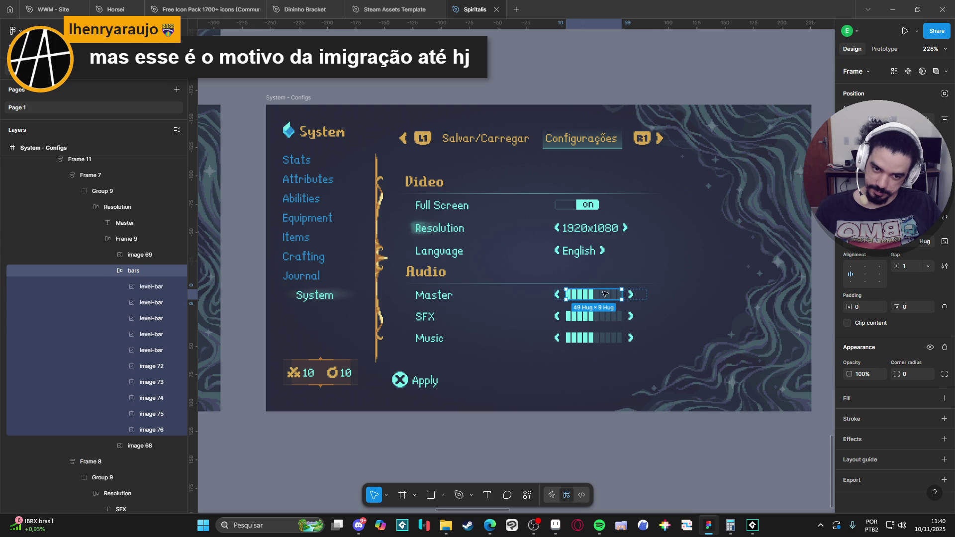
{"action": "left_click", "coordinate": [602, 295]}
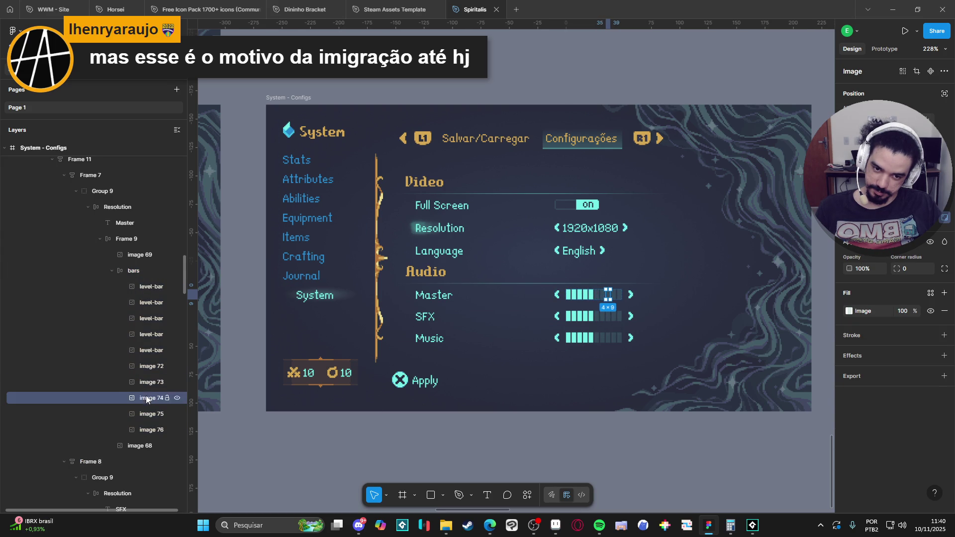
{"action": "left_click", "coordinate": [145, 367]}
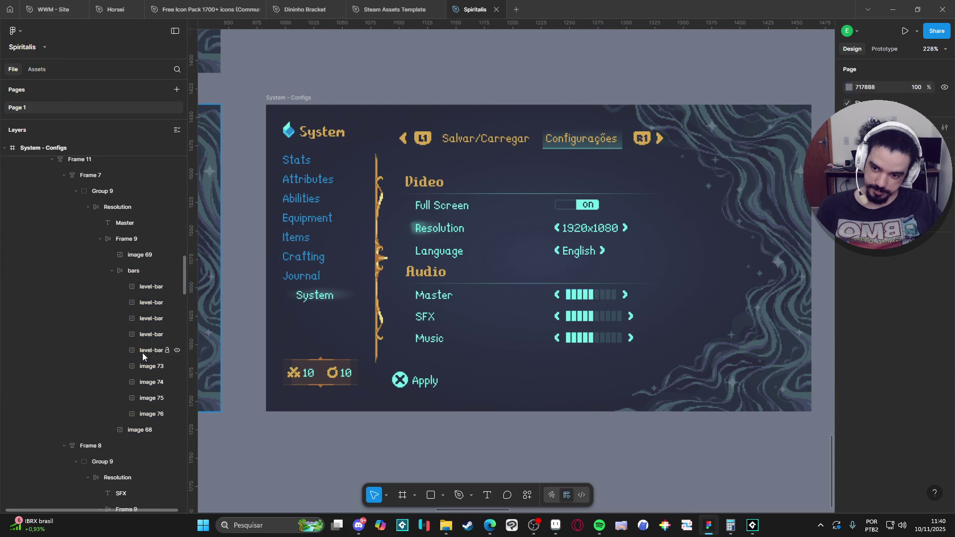
Step: Replace empty Master segments with level-bar copies, raising Master to seven lit segments
{"action": "double_click", "coordinate": [151, 350]}
{"action": "key", "text": "ctrl+c"}
{"action": "key", "text": "Tab"}
{"action": "key", "text": "ctrl+v"}
{"action": "key", "text": "Return"}
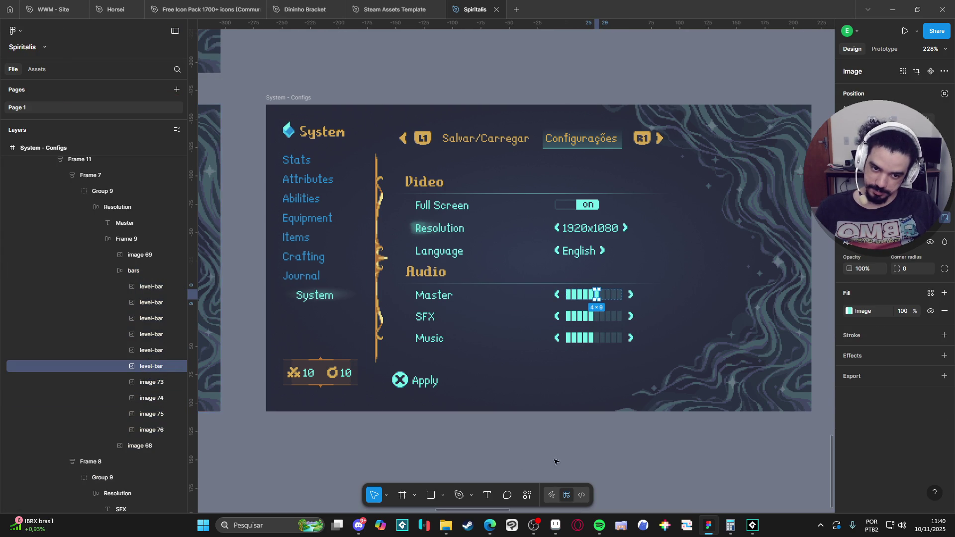
{"action": "key", "text": "Delete"}
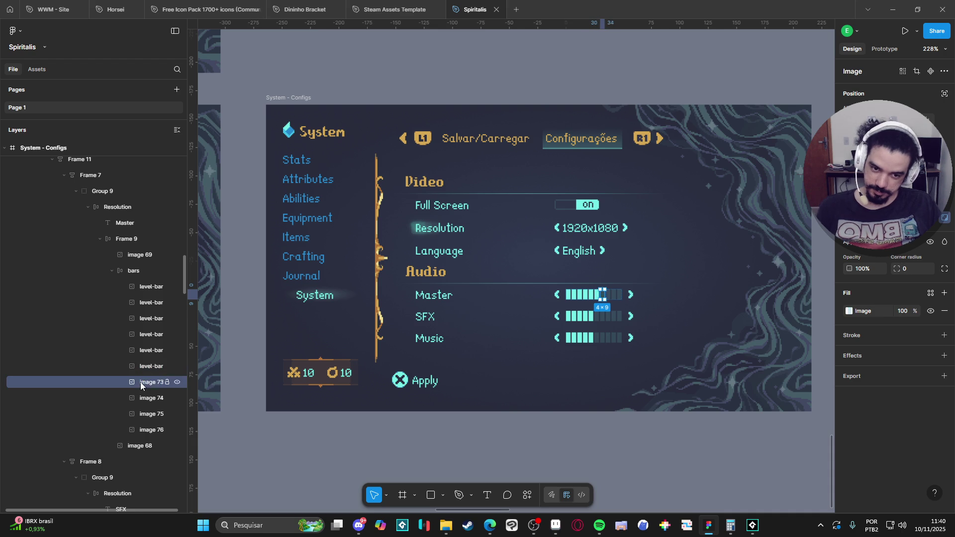
{"action": "key", "text": "ctrl+z"}
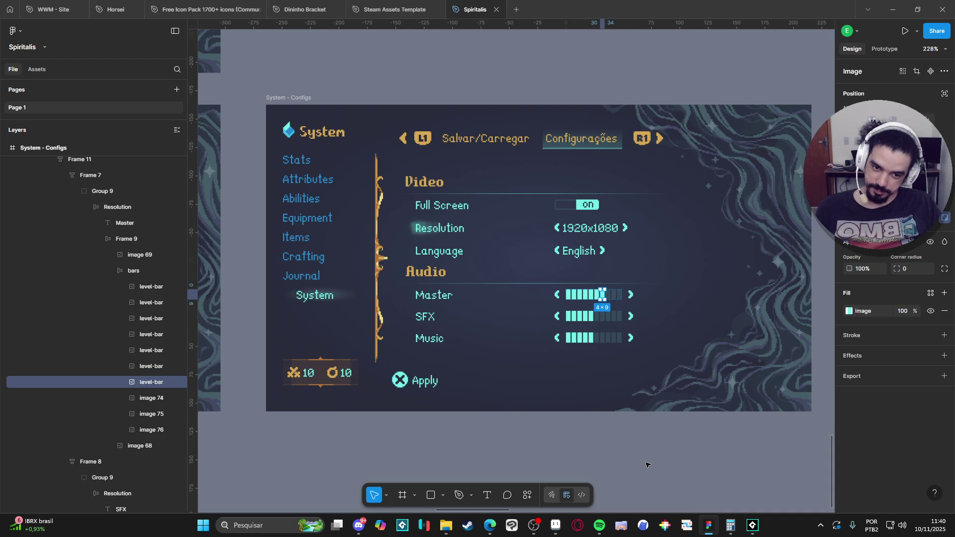
{"action": "left_click", "coordinate": [645, 463]}
{"action": "scroll", "coordinate": [629, 450], "scroll_direction": "down", "scroll_amount": 2}
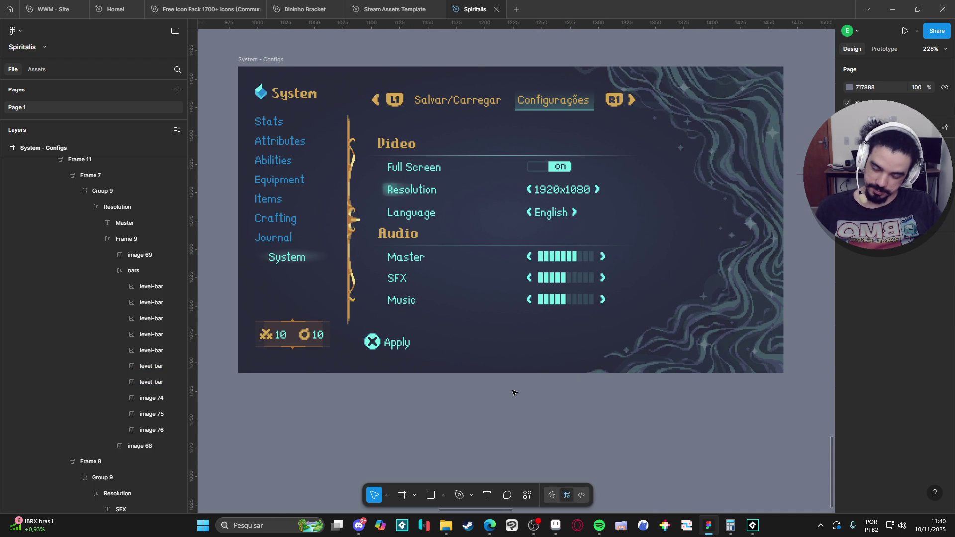
Step: Zoom and pan over the System - Configs frame to inspect it close up
{"action": "left_click_drag", "start_coordinate": [512, 393], "coordinate": [512, 414]}
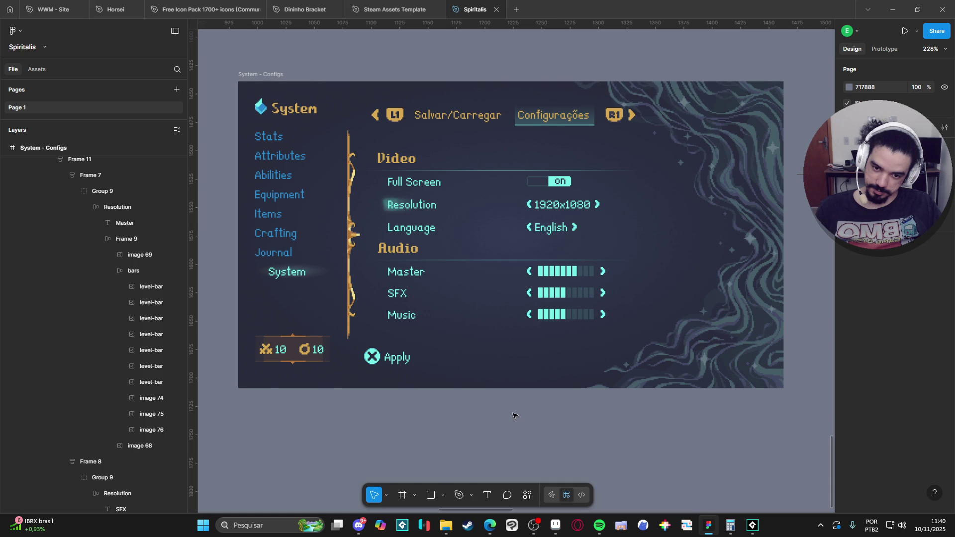
{"action": "scroll", "coordinate": [514, 415], "scroll_direction": "down", "scroll_amount": 5, "text": "ctrl"}
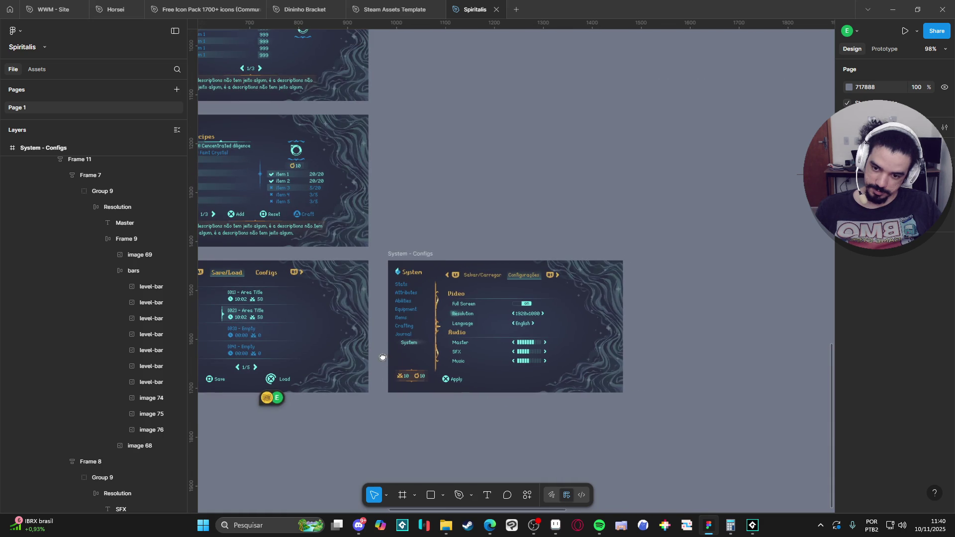
{"action": "scroll", "coordinate": [382, 359], "scroll_direction": "down", "scroll_amount": 4, "text": "ctrl"}
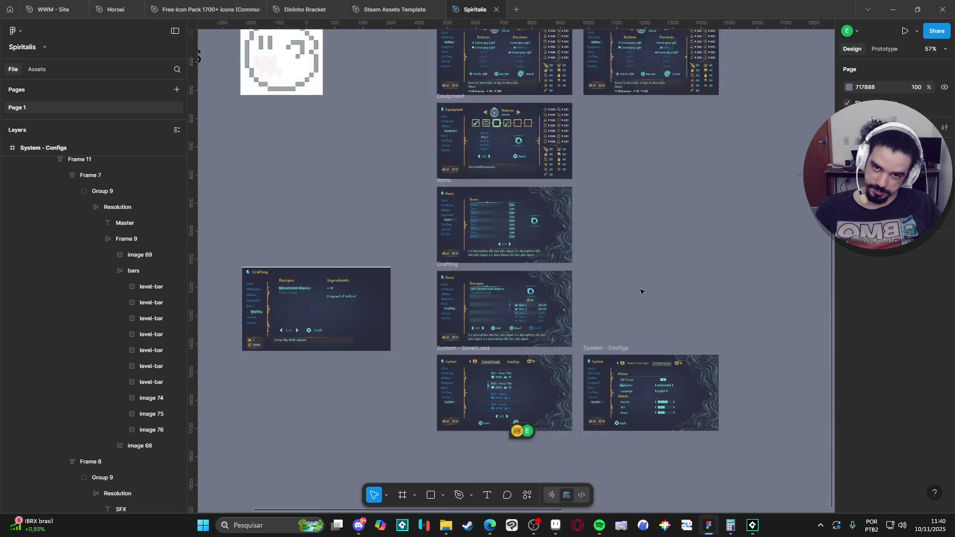
{"action": "scroll", "coordinate": [634, 304], "scroll_direction": "up", "scroll_amount": 2}
{"action": "scroll", "coordinate": [634, 304], "scroll_direction": "right", "scroll_amount": 2}
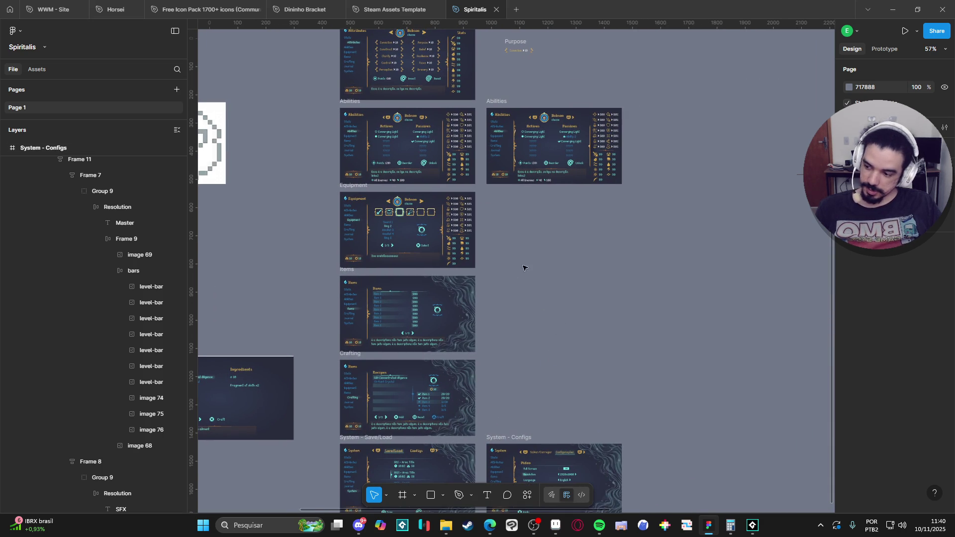
{"action": "scroll", "coordinate": [520, 271], "scroll_direction": "up", "scroll_amount": 4}
{"action": "mouse_move", "coordinate": [530, 427]}
{"action": "left_mouse_down"}
{"action": "mouse_move", "coordinate": [521, 375]}
{"action": "mouse_move", "coordinate": [522, 418]}
{"action": "mouse_move", "coordinate": [518, 392]}
{"action": "left_mouse_up"}
{"action": "scroll", "coordinate": [519, 391], "scroll_direction": "down", "scroll_amount": 6}
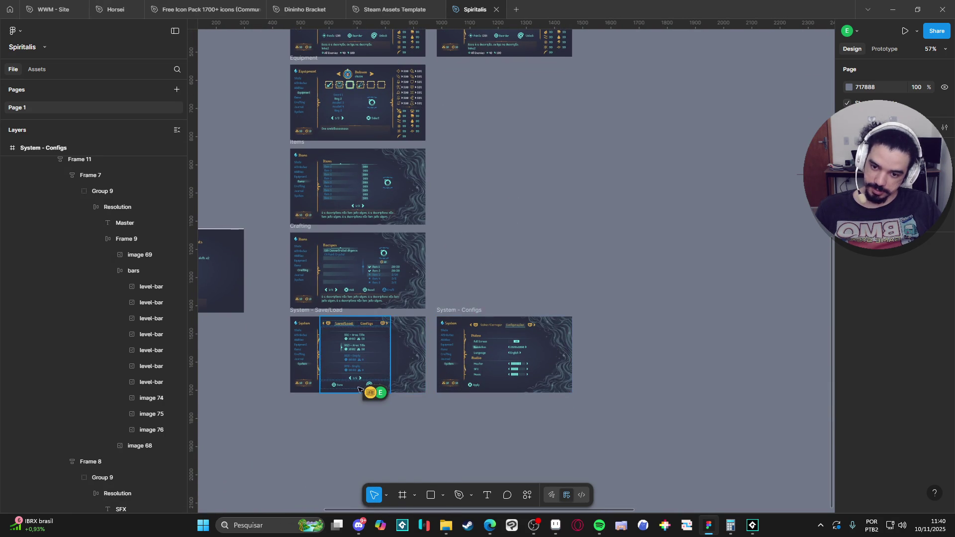
{"action": "scroll", "coordinate": [356, 395], "scroll_direction": "up", "scroll_amount": 5}
{"action": "scroll", "coordinate": [559, 395], "scroll_direction": "up", "scroll_amount": 2}
Step: Select the Apply row, clear the selection, then bring up Windows search
{"action": "left_click", "coordinate": [548, 374]}
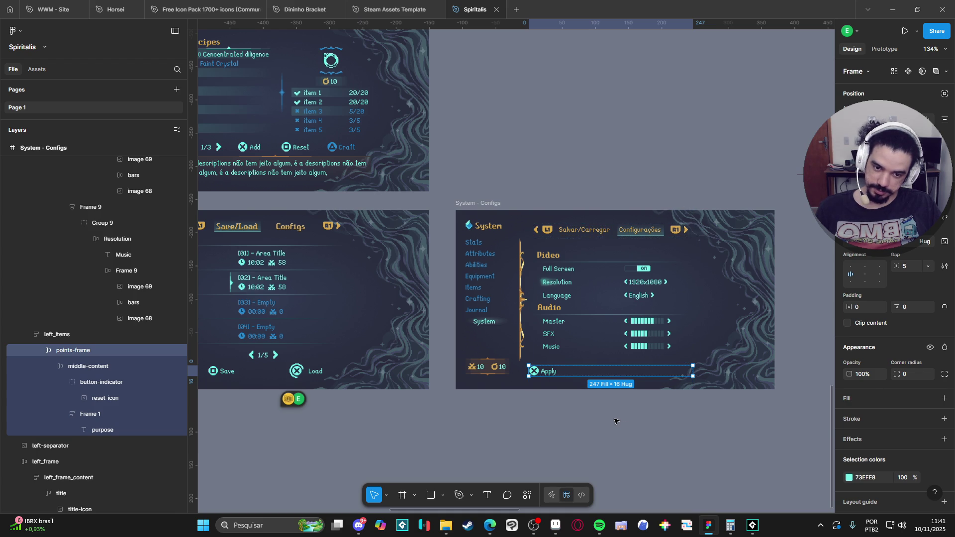
{"action": "left_click", "coordinate": [661, 436]}
{"action": "scroll", "coordinate": [608, 433], "scroll_direction": "up", "scroll_amount": 2}
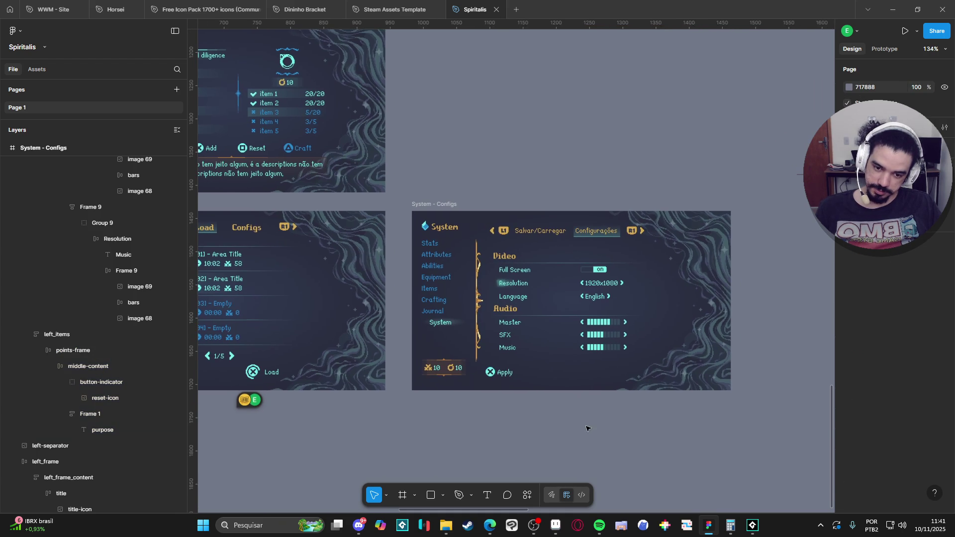
{"action": "scroll", "coordinate": [588, 420], "scroll_direction": "up", "scroll_amount": 5}
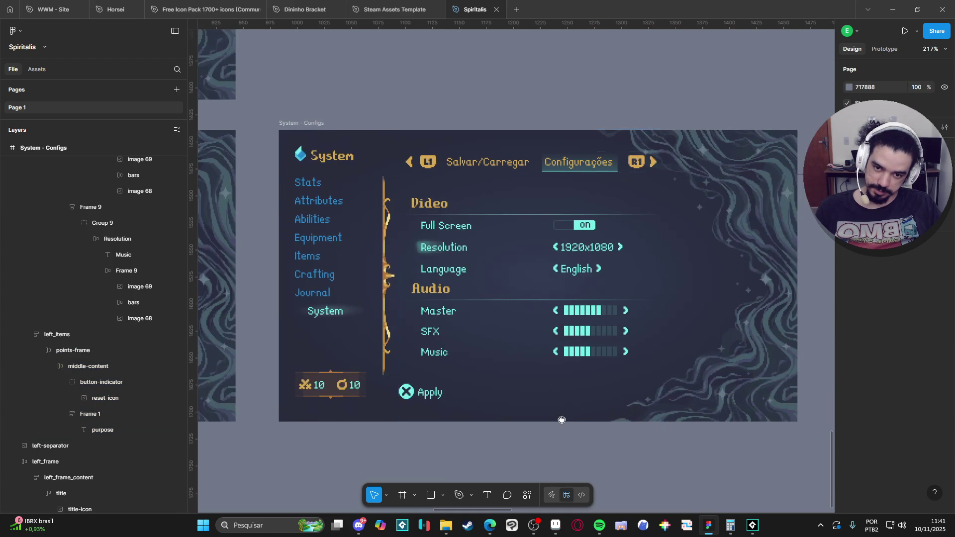
{"action": "scroll", "coordinate": [564, 414], "scroll_direction": "up", "scroll_amount": 1}
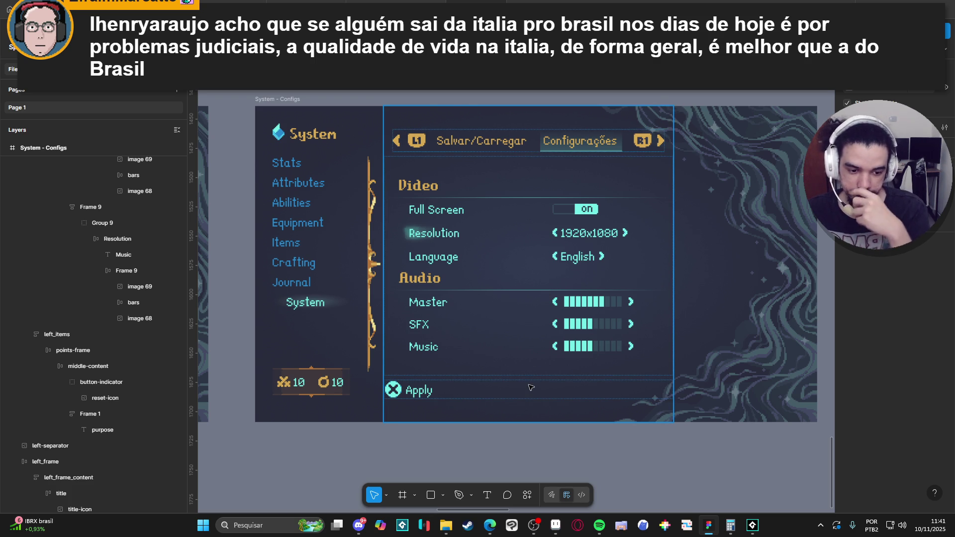
{"action": "left_click", "coordinate": [281, 524]}
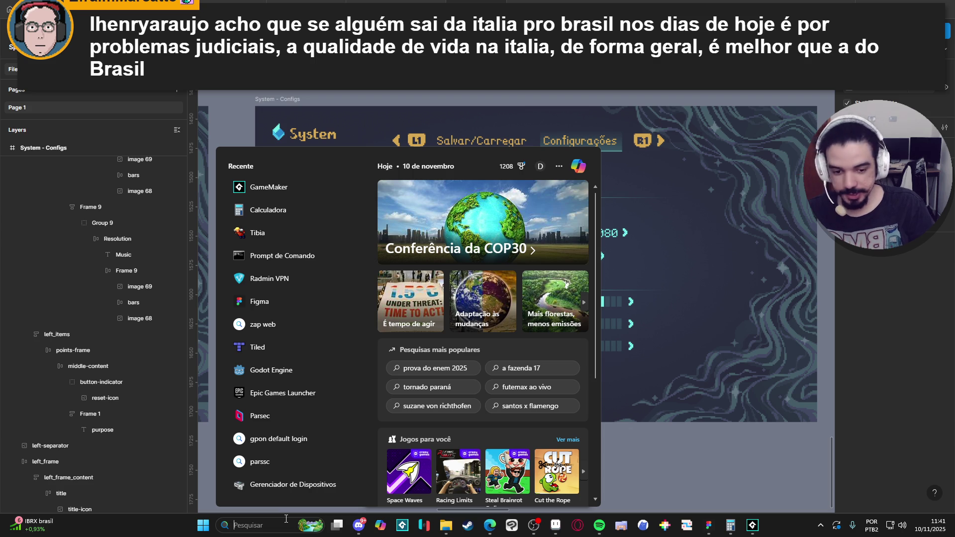
Step: Close Windows search, minimise Figma, and start Sea of Stars from its desktop shortcut
{"action": "key", "text": "Escape"}
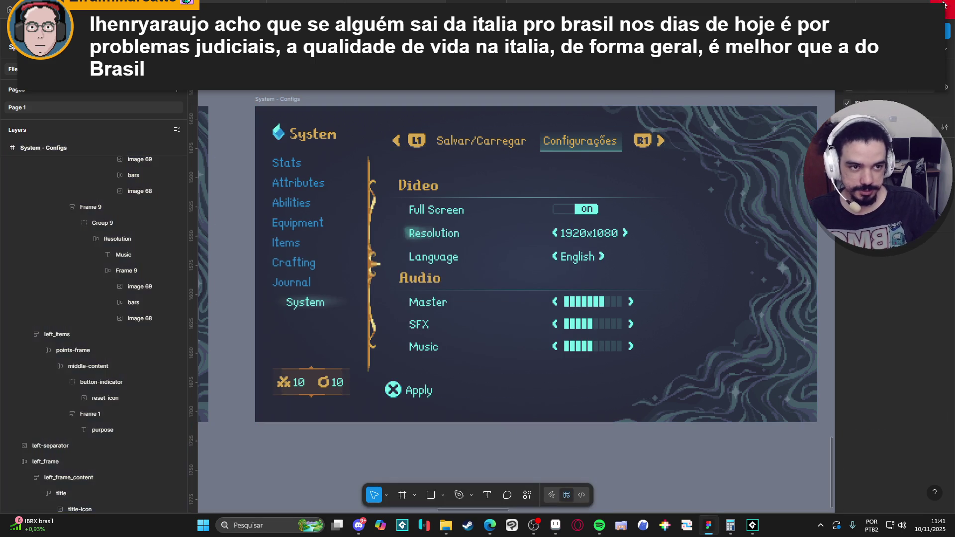
{"action": "left_click", "coordinate": [903, 2]}
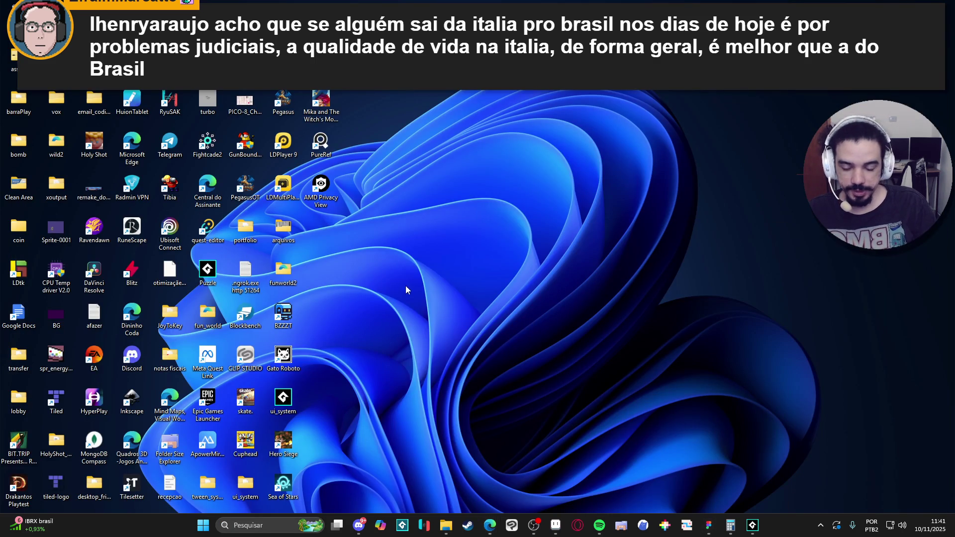
{"action": "double_click", "coordinate": [279, 493]}
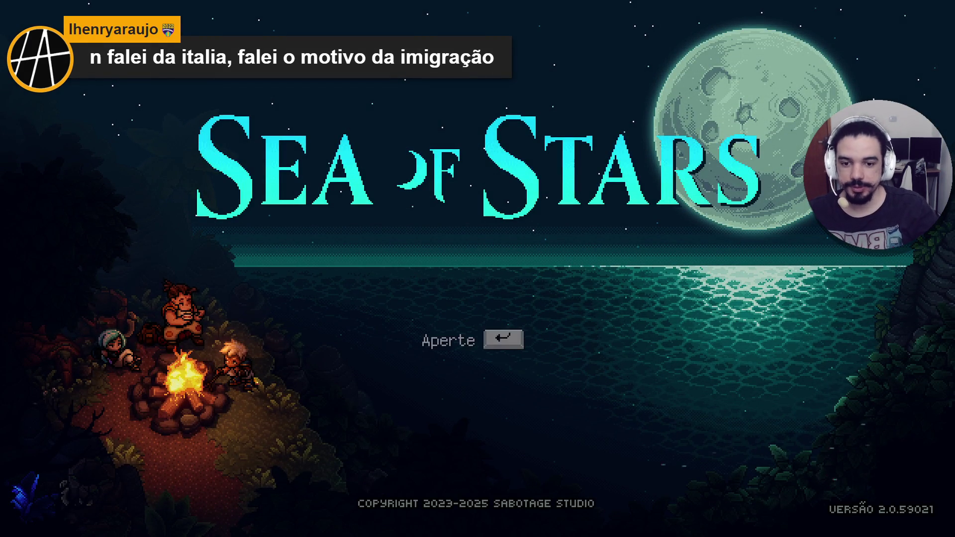
Step: Open the game's Opções screen from the main menu, keeping the language on Português
{"action": "key", "text": "Return"}
{"action": "key", "text": "Down"}
{"action": "key", "text": "Down"}
{"action": "key", "text": "Up"}
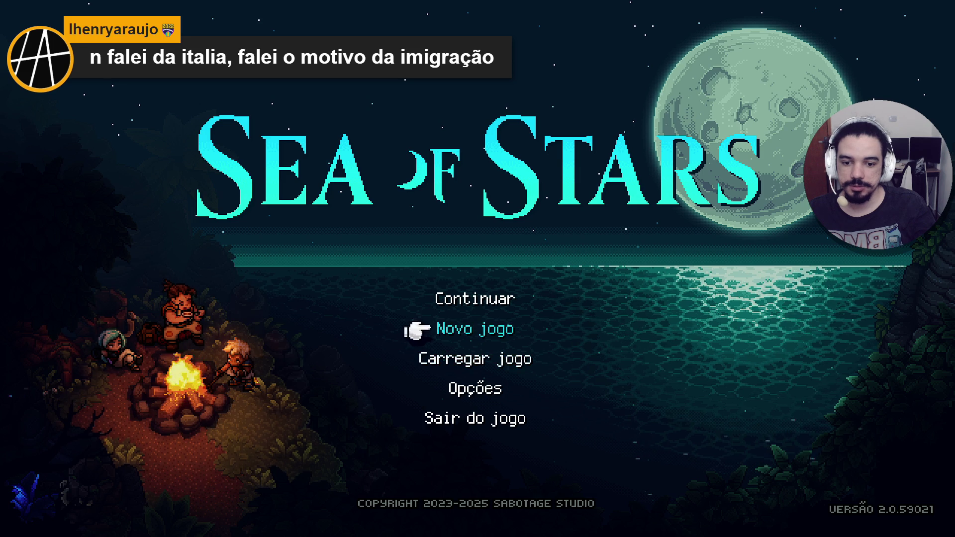
{"action": "key", "text": "Down"}
{"action": "key", "text": "Down"}
{"action": "key", "text": "Return"}
{"action": "key", "text": "Right"}
{"action": "key", "text": "Left"}
Step: Look over the Áudio page, then raise Brilho on the Vídeo page
{"action": "key", "text": "e"}
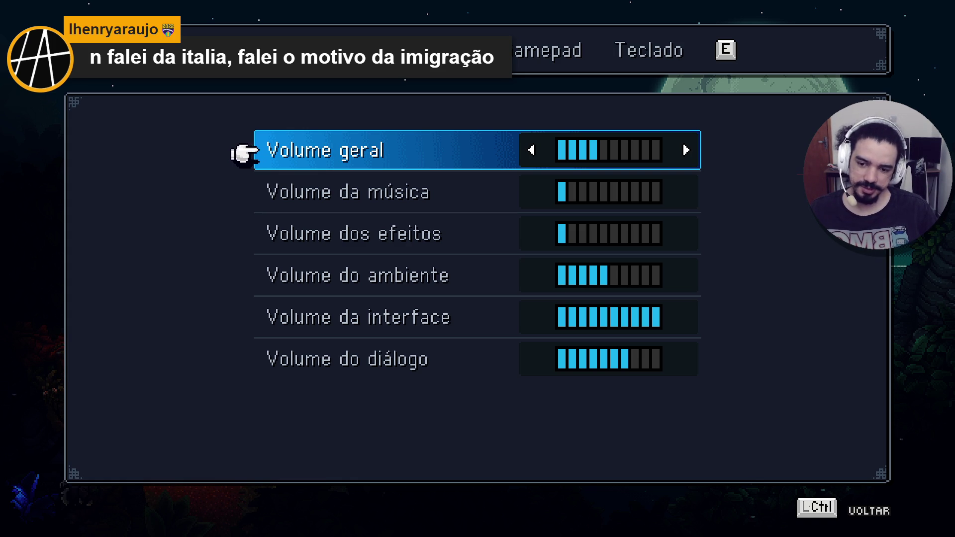
{"action": "key", "text": "q"}
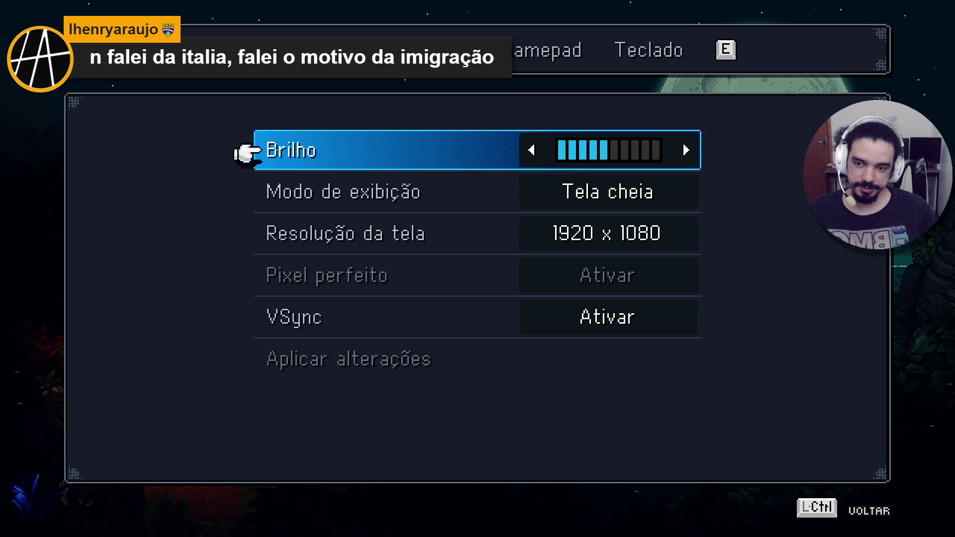
{"action": "key", "text": "Right"}
{"action": "key", "text": "Right"}
{"action": "key", "text": "Right"}
{"action": "key", "text": "Left"}
{"action": "key", "text": "Left"}
{"action": "key", "text": "Left"}
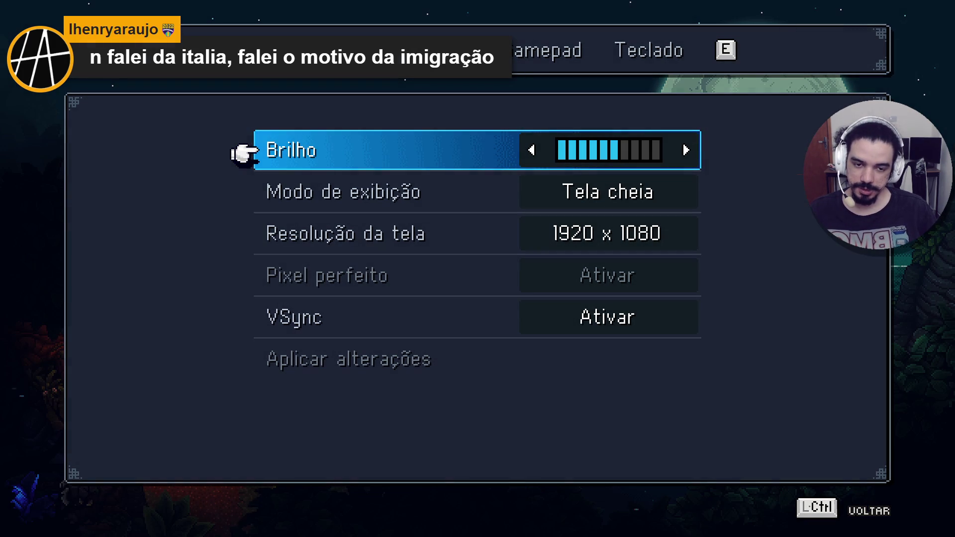
Step: Check the display mode and 1920 x 1080 resolution settings, then leave the game for the desktop
{"action": "key", "text": "Down"}
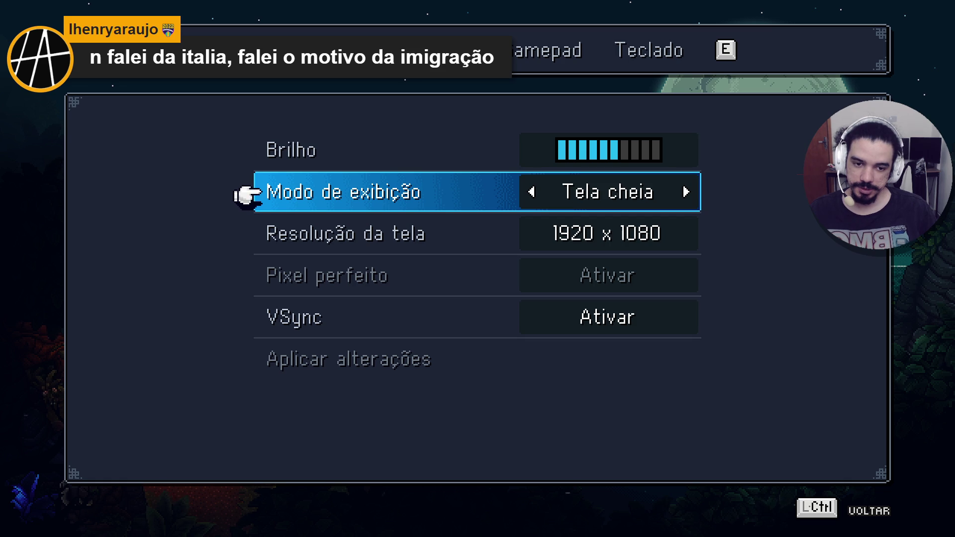
{"action": "key", "text": "Down"}
{"action": "key", "text": "Down"}
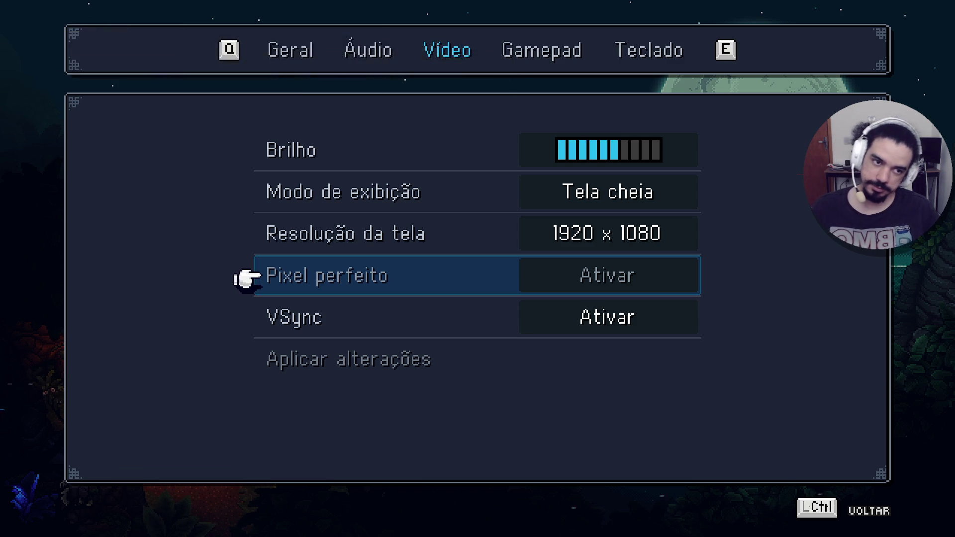
{"action": "key", "text": "super+d"}
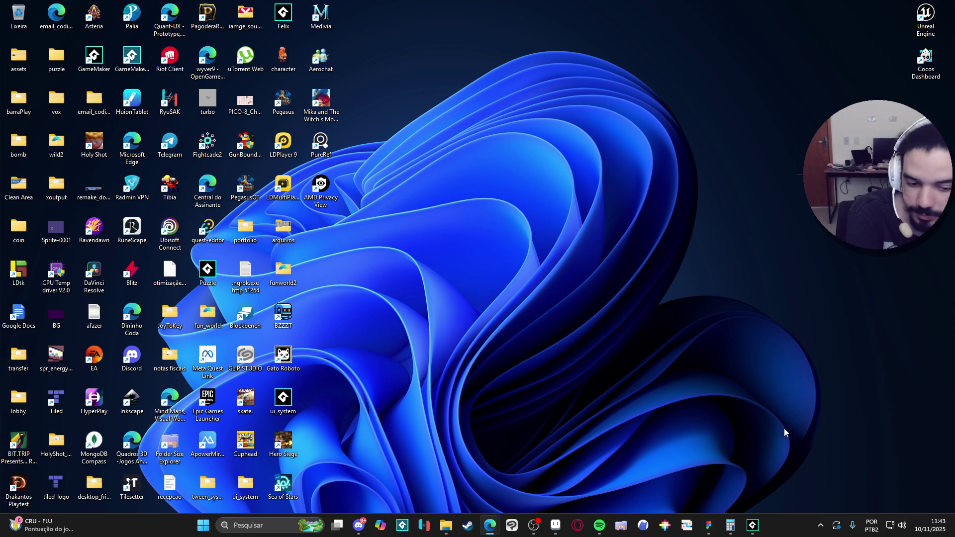
Step: Minimise GameMaker, restore the Aseprite interface mockup and zoom out on it
{"action": "left_click", "coordinate": [759, 526]}
{"action": "left_click", "coordinate": [752, 526]}
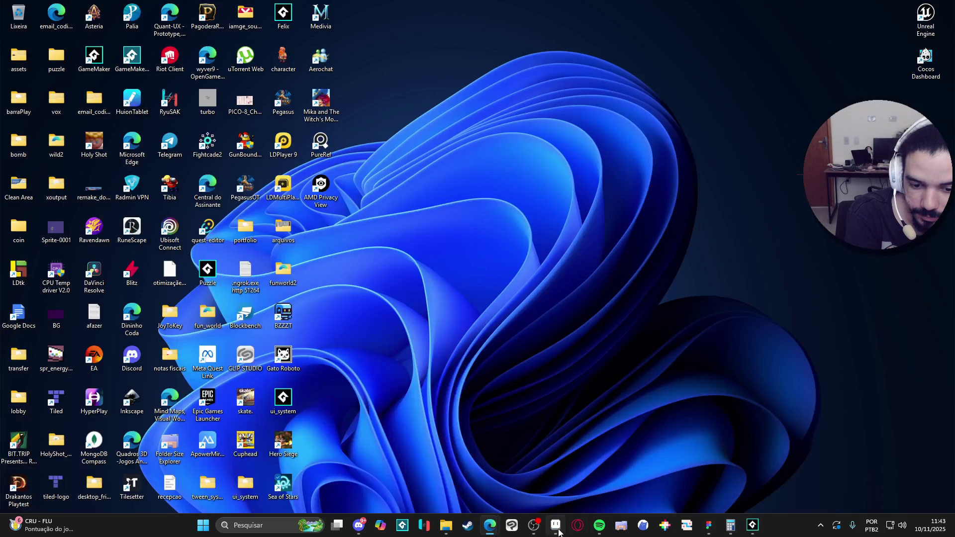
{"action": "left_click", "coordinate": [555, 525]}
{"action": "scroll", "coordinate": [512, 307], "scroll_direction": "down", "scroll_amount": 2}
{"action": "scroll", "coordinate": [513, 308], "scroll_direction": "down", "scroll_amount": 2}
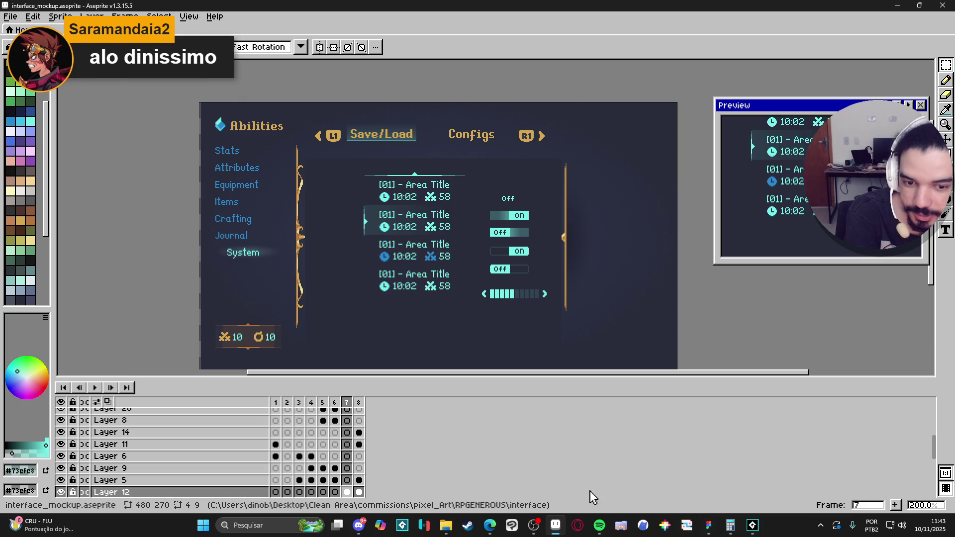
Step: Pan and zoom around the System - Configs screen to inspect it
{"action": "mouse_move", "coordinate": [712, 530]}
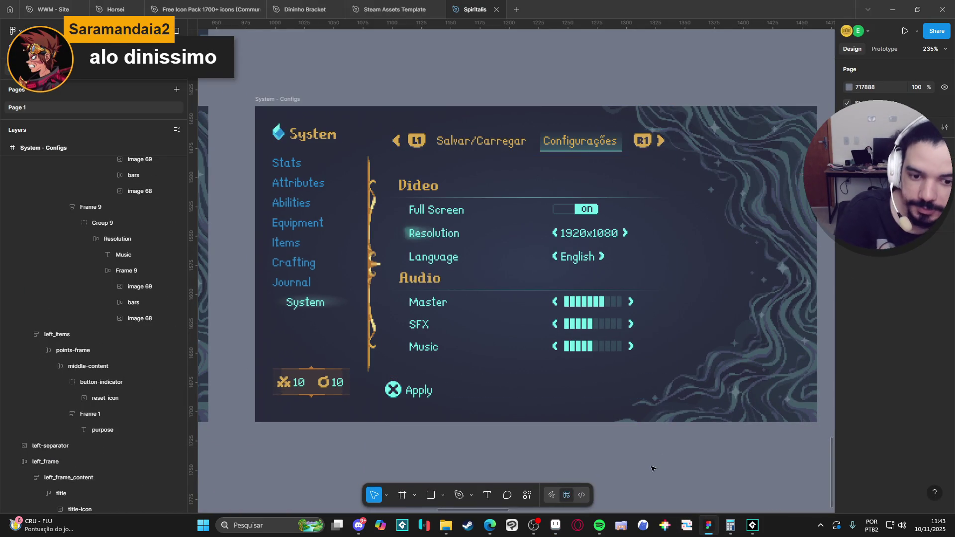
{"action": "left_click_drag", "start_coordinate": [537, 424], "coordinate": [531, 408]}
{"action": "scroll", "coordinate": [531, 408], "scroll_direction": "down", "scroll_amount": 2, "text": "ctrl"}
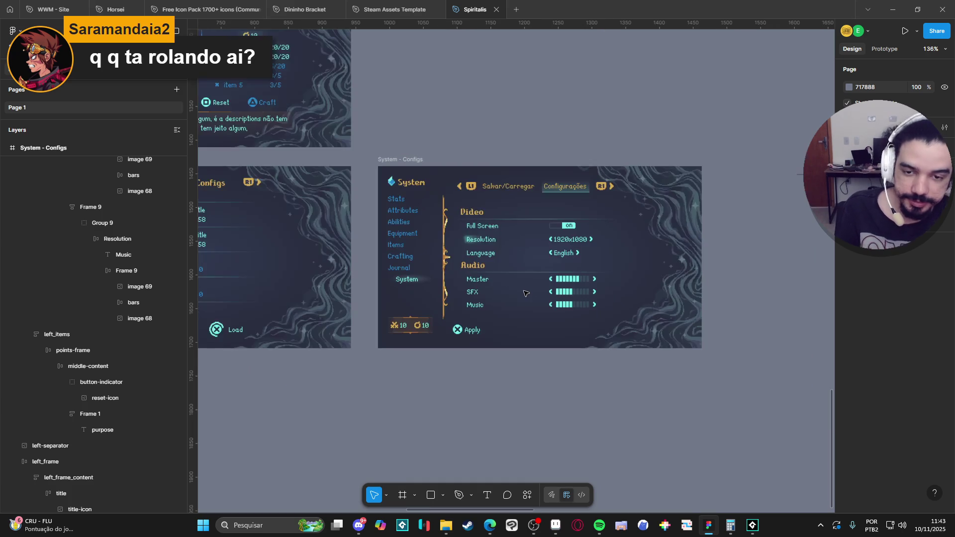
{"action": "scroll", "coordinate": [527, 293], "scroll_direction": "down", "scroll_amount": 3}
{"action": "scroll", "coordinate": [520, 294], "scroll_direction": "down", "scroll_amount": 1}
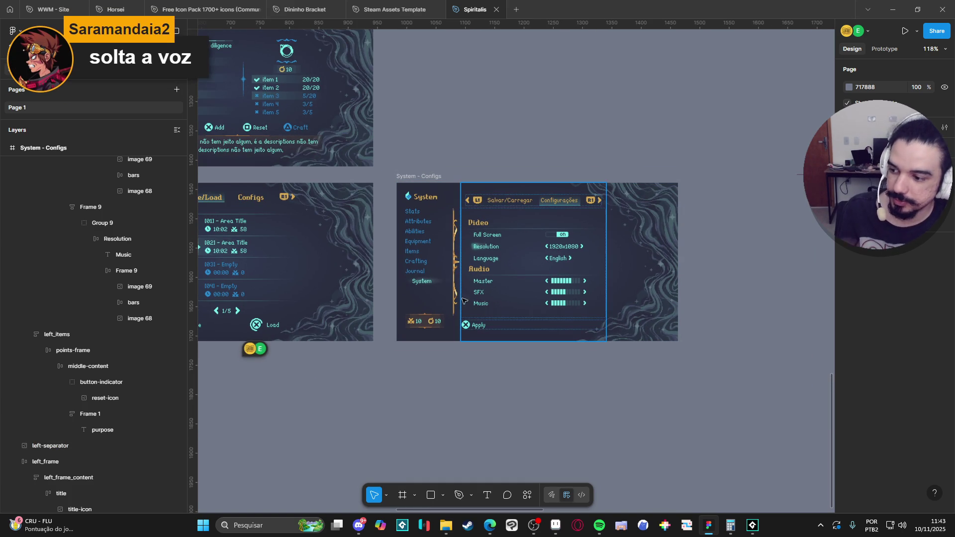
{"action": "scroll", "coordinate": [469, 303], "scroll_direction": "left", "scroll_amount": 5}
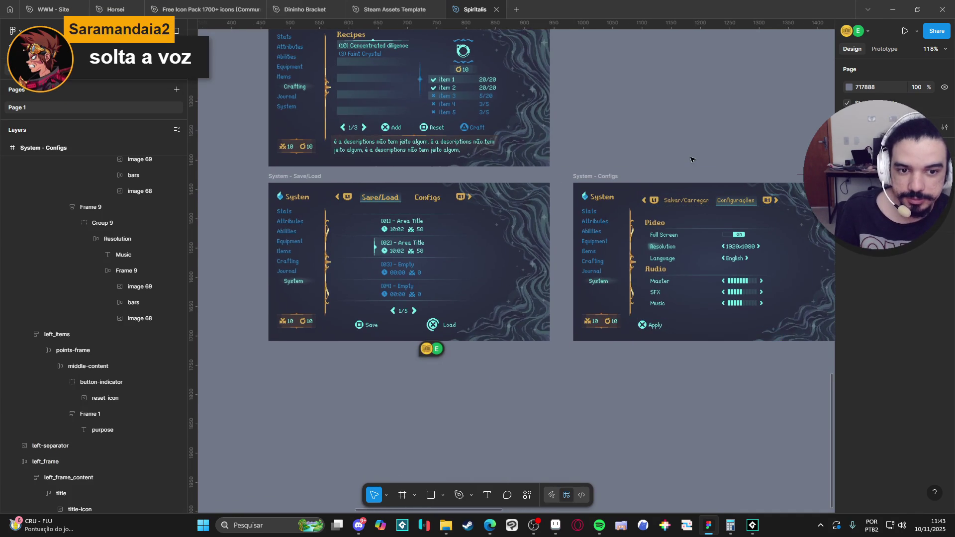
{"action": "scroll", "coordinate": [690, 159], "scroll_direction": "down", "scroll_amount": 3}
{"action": "scroll", "coordinate": [688, 144], "scroll_direction": "right", "scroll_amount": 3}
{"action": "scroll", "coordinate": [689, 144], "scroll_direction": "up", "scroll_amount": 2}
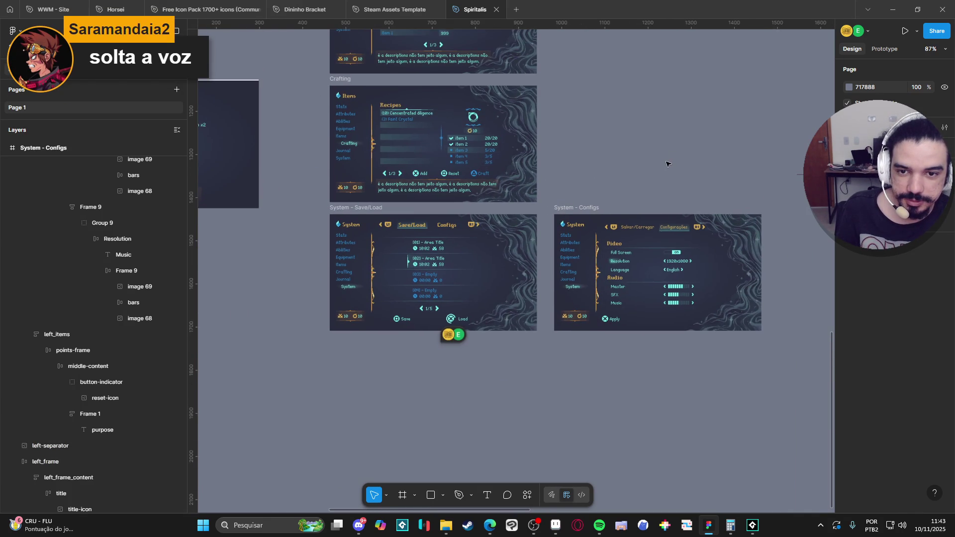
Step: Bring the Crafting, Save/Load and Configs screens into view side by side
{"action": "left_click_drag", "start_coordinate": [659, 157], "coordinate": [454, 196]}
{"action": "scroll", "coordinate": [454, 220], "scroll_direction": "up", "scroll_amount": 4}
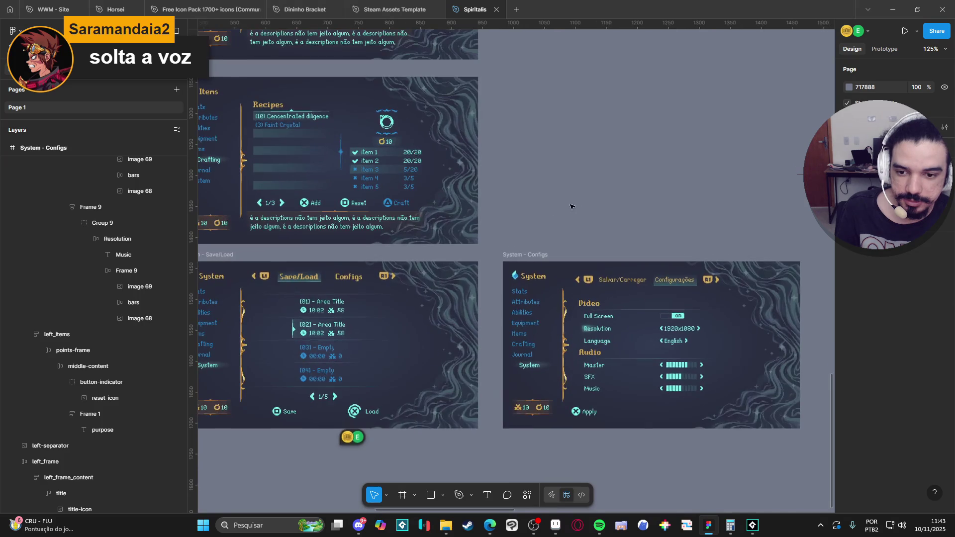
{"action": "scroll", "coordinate": [533, 215], "scroll_direction": "up", "scroll_amount": 2}
{"action": "scroll", "coordinate": [627, 209], "scroll_direction": "down", "scroll_amount": 3}
{"action": "mouse_move", "coordinate": [653, 214]}
{"action": "left_mouse_down"}
{"action": "mouse_move", "coordinate": [335, 377]}
{"action": "mouse_move", "coordinate": [635, 201]}
{"action": "mouse_move", "coordinate": [426, 341]}
{"action": "left_mouse_up"}
{"action": "scroll", "coordinate": [335, 378], "scroll_direction": "down", "scroll_amount": 4}
{"action": "scroll", "coordinate": [447, 229], "scroll_direction": "up", "scroll_amount": 10}
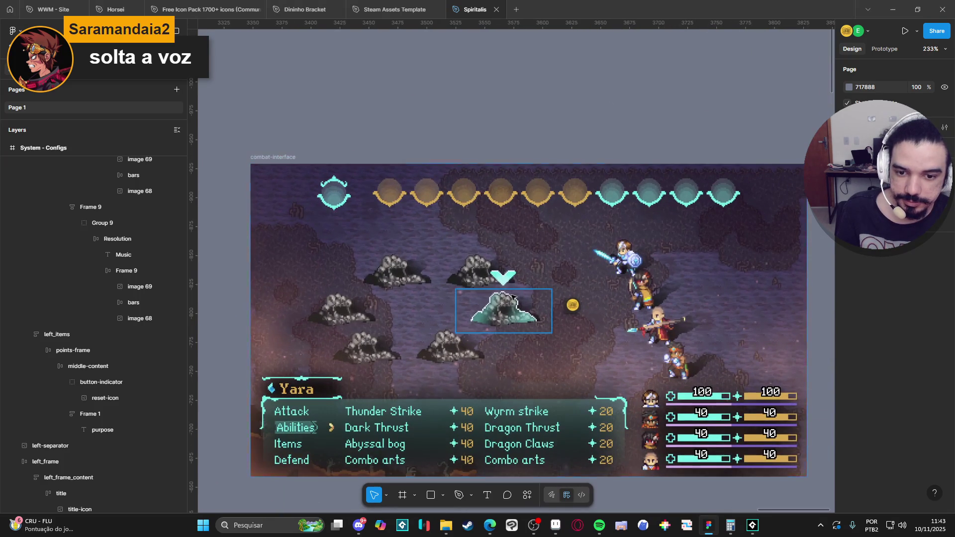
Step: Pan from the combat-interface frame back across to the System - Configs screen and zoom in
{"action": "left_click_drag", "start_coordinate": [521, 282], "coordinate": [487, 254]}
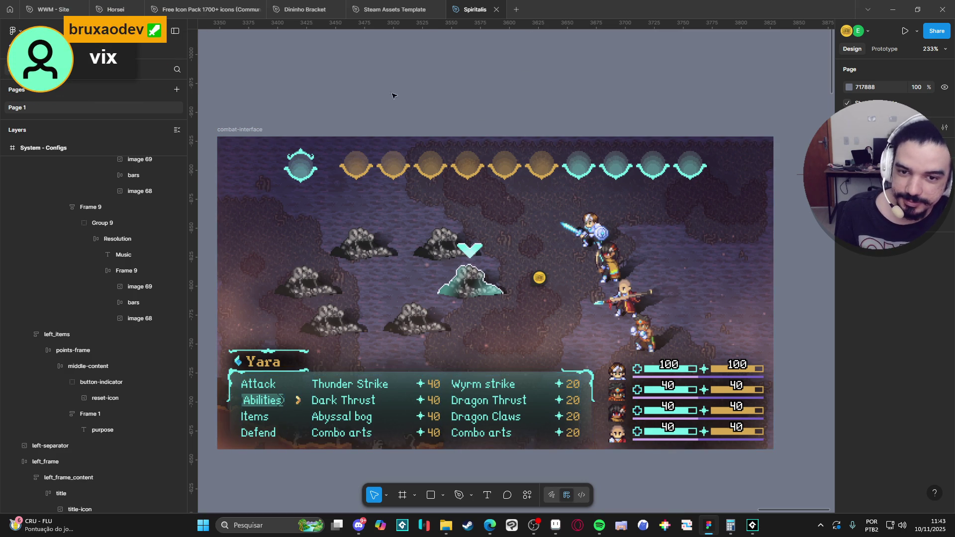
{"action": "scroll", "coordinate": [398, 100], "scroll_direction": "left", "scroll_amount": 1}
{"action": "scroll", "coordinate": [347, 96], "scroll_direction": "down", "scroll_amount": 5}
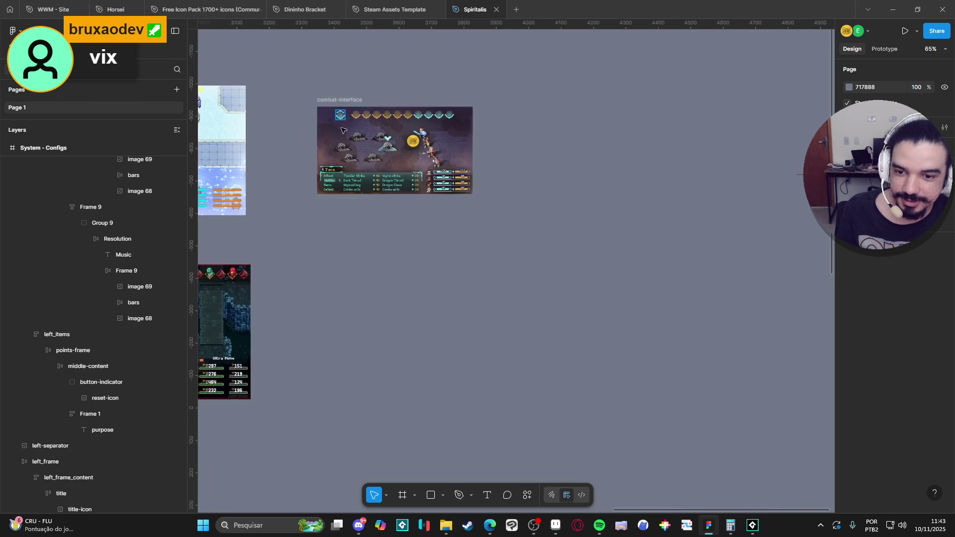
{"action": "left_click_drag", "start_coordinate": [378, 218], "coordinate": [649, 237]}
{"action": "scroll", "coordinate": [649, 236], "scroll_direction": "down", "scroll_amount": 10}
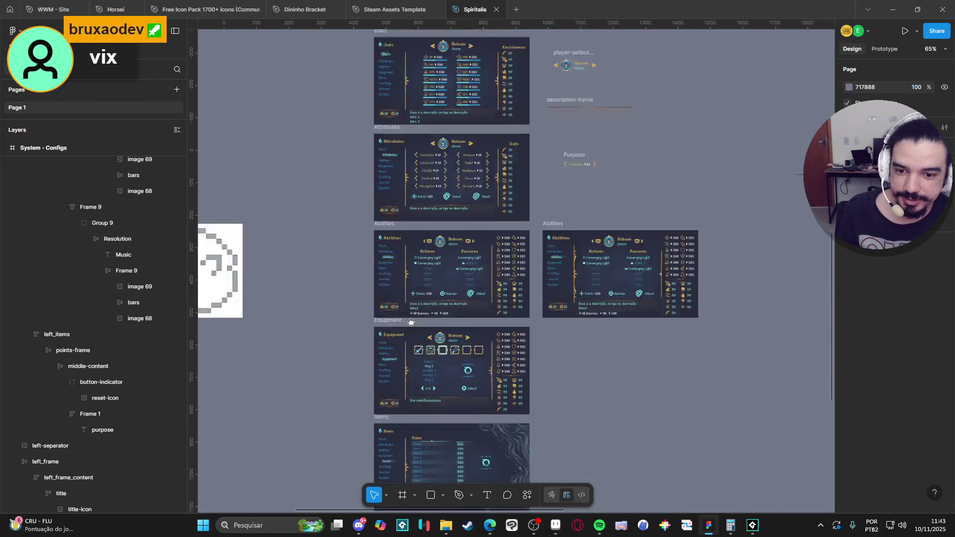
{"action": "scroll", "coordinate": [640, 231], "scroll_direction": "up", "scroll_amount": 5}
{"action": "scroll", "coordinate": [490, 321], "scroll_direction": "up", "scroll_amount": 5}
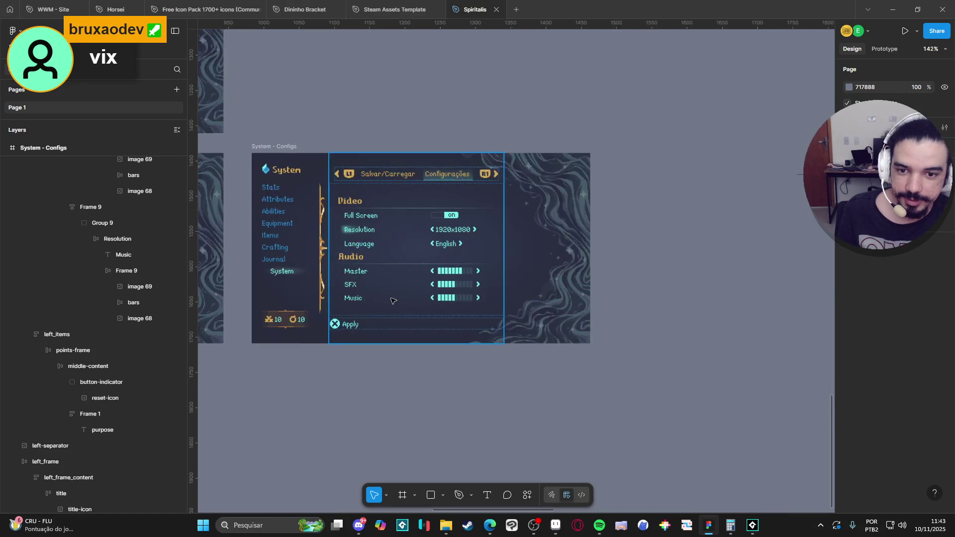
{"action": "scroll", "coordinate": [490, 321], "scroll_direction": "up", "scroll_amount": 1}
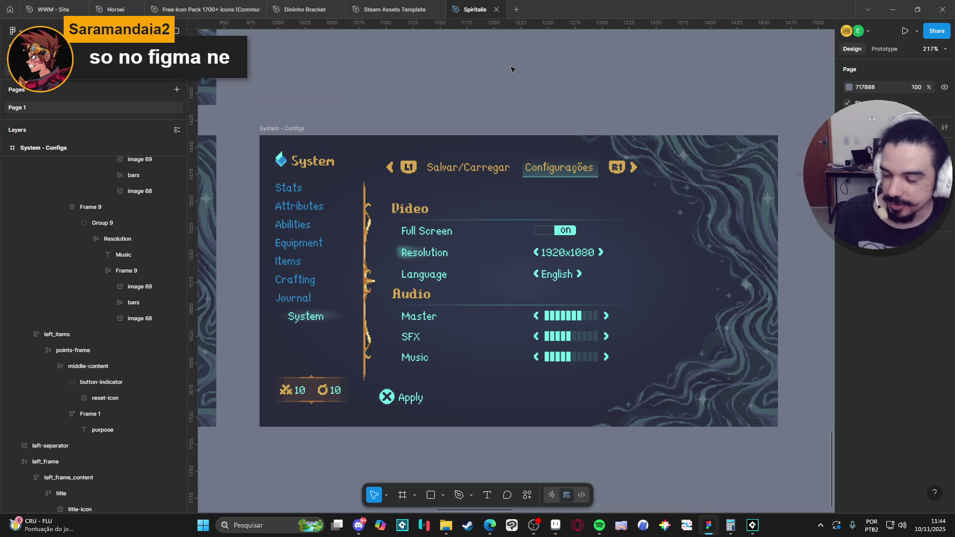
{"action": "scroll", "coordinate": [512, 69], "scroll_direction": "down", "scroll_amount": 5}
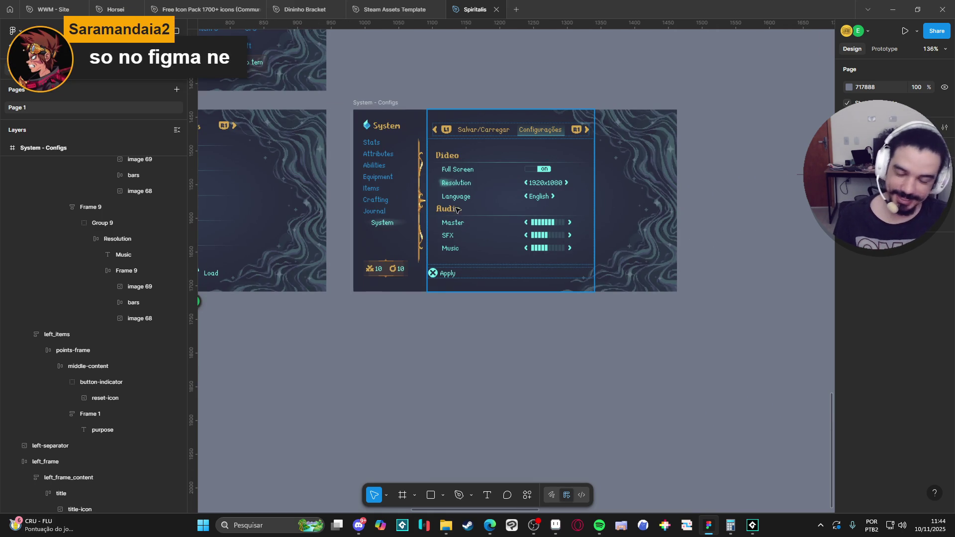
{"action": "left_click_drag", "start_coordinate": [470, 93], "coordinate": [554, 147]}
{"action": "left_click_drag", "start_coordinate": [485, 140], "coordinate": [589, 141]}
{"action": "scroll", "coordinate": [560, 180], "scroll_direction": "down", "scroll_amount": 3}
{"action": "scroll", "coordinate": [559, 181], "scroll_direction": "up", "scroll_amount": 3}
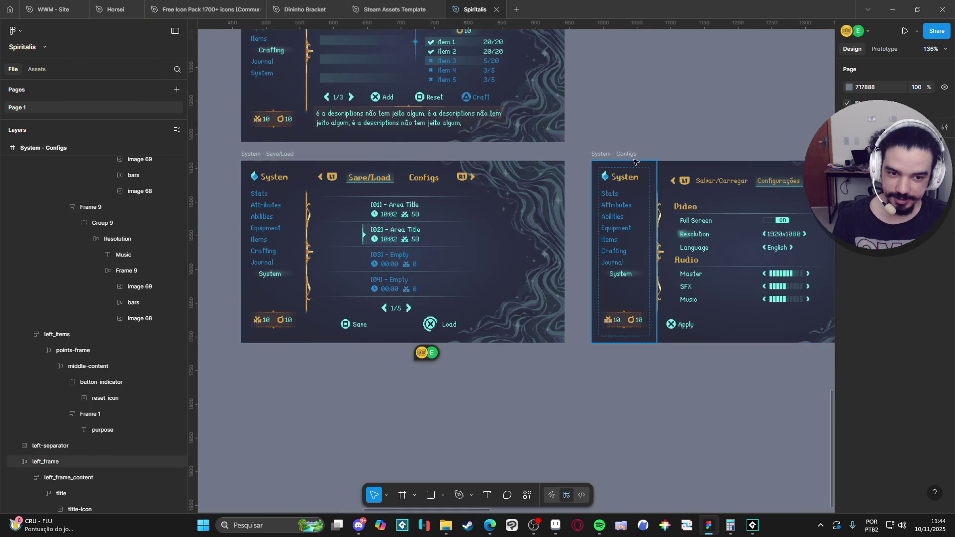
{"action": "scroll", "coordinate": [609, 175], "scroll_direction": "right", "scroll_amount": 2}
{"action": "scroll", "coordinate": [610, 175], "scroll_direction": "down", "scroll_amount": 1}
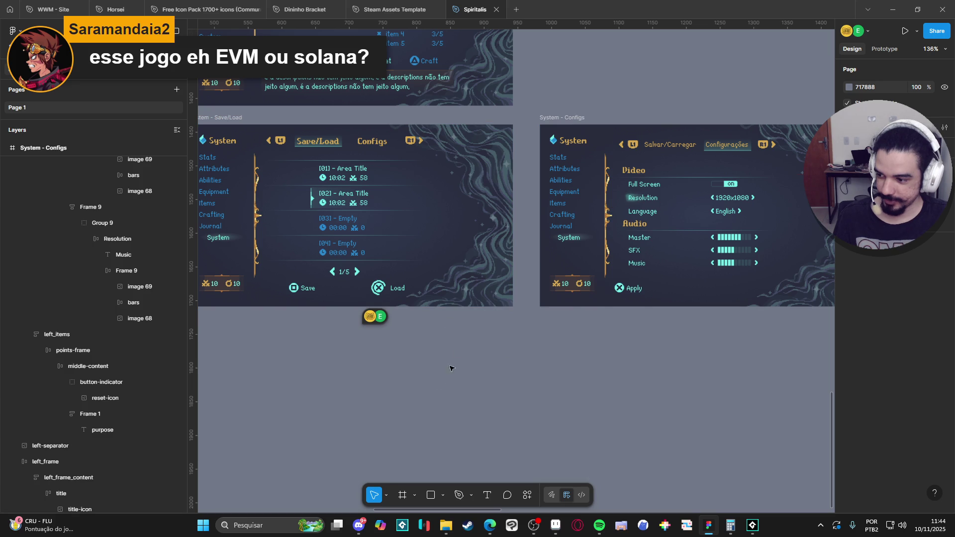
{"action": "scroll", "coordinate": [427, 404], "scroll_direction": "down", "scroll_amount": 3, "text": "ctrl"}
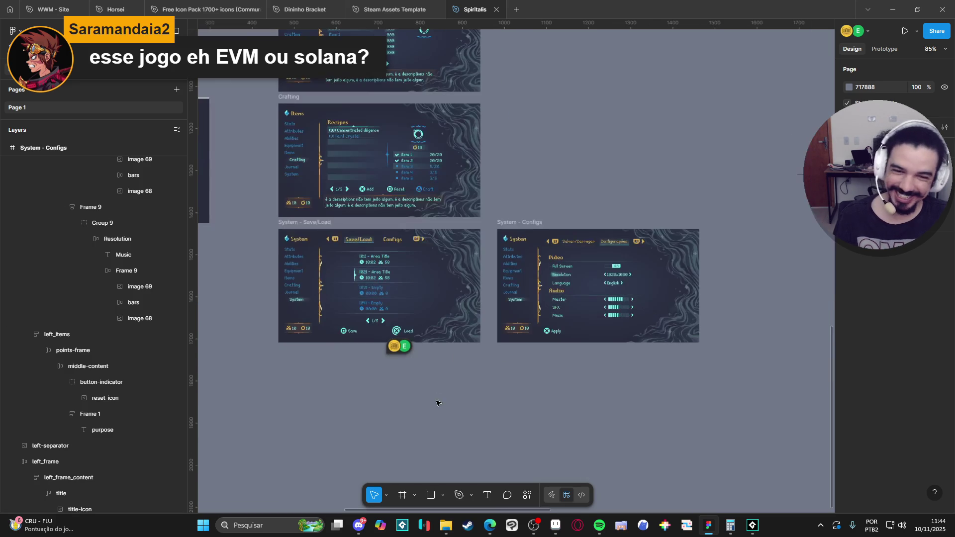
{"action": "scroll", "coordinate": [427, 298], "scroll_direction": "left", "scroll_amount": 2}
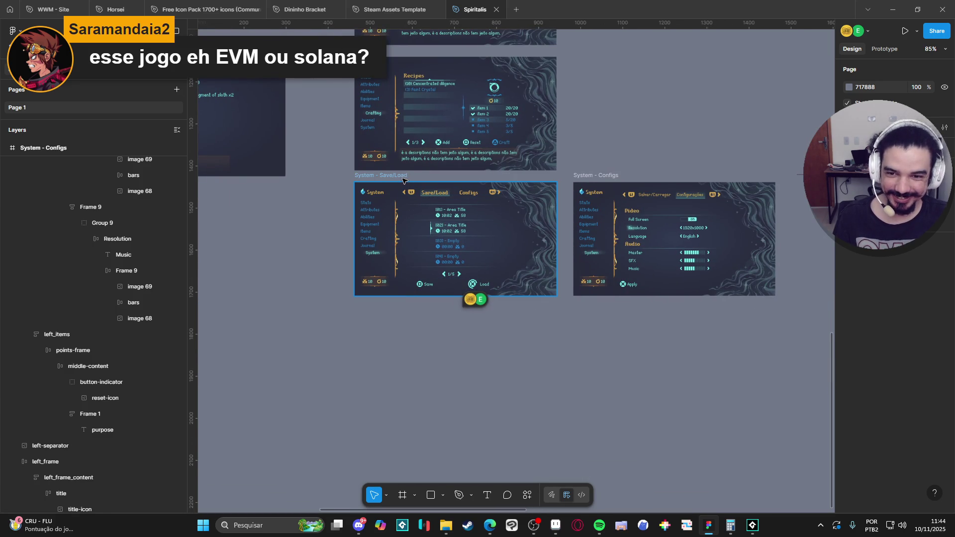
{"action": "left_click", "coordinate": [403, 181]}
{"action": "left_click", "coordinate": [629, 122]}
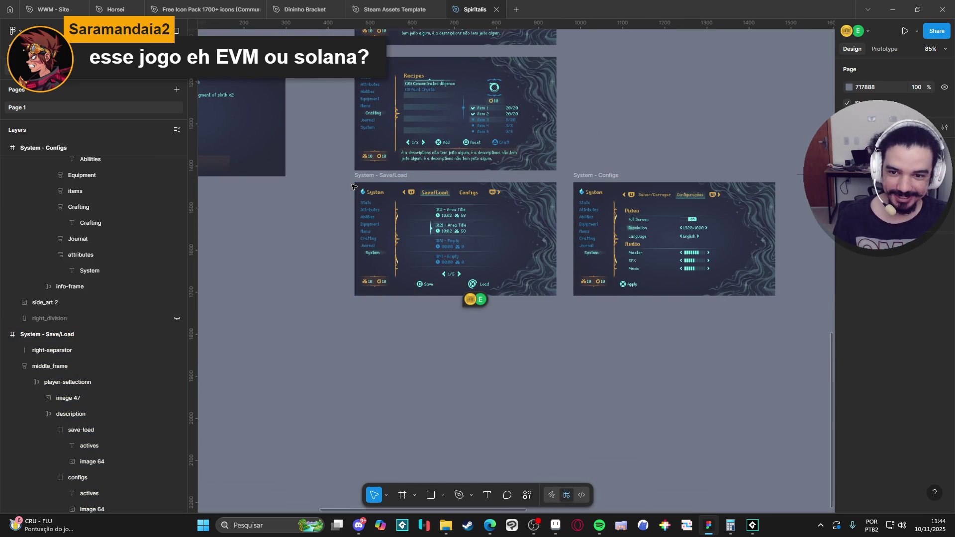
{"action": "left_click", "coordinate": [368, 180]}
{"action": "left_click", "coordinate": [621, 329]}
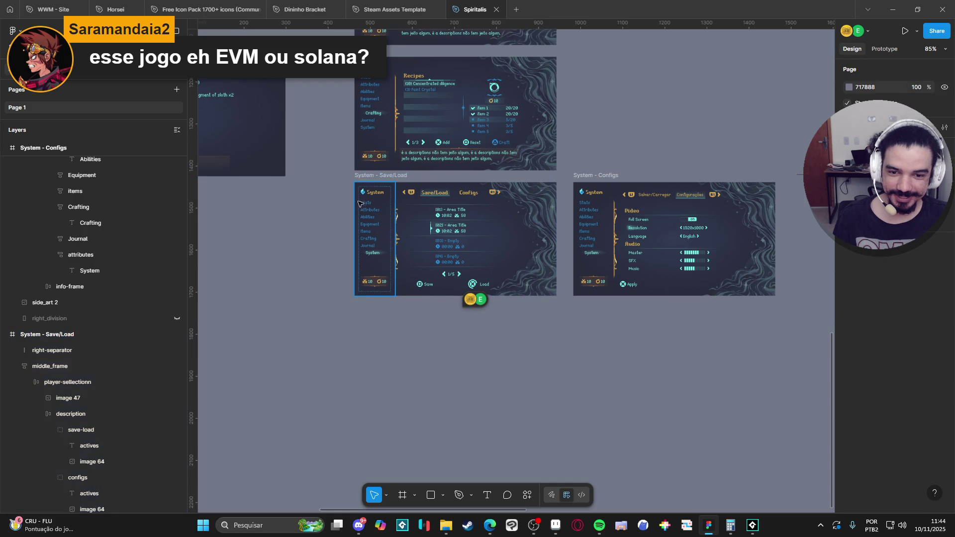
{"action": "left_click", "coordinate": [373, 178]}
{"action": "left_click", "coordinate": [578, 164]}
{"action": "left_click", "coordinate": [372, 175]}
{"action": "left_click", "coordinate": [537, 336]}
{"action": "scroll", "coordinate": [547, 290], "scroll_direction": "up", "scroll_amount": 5}
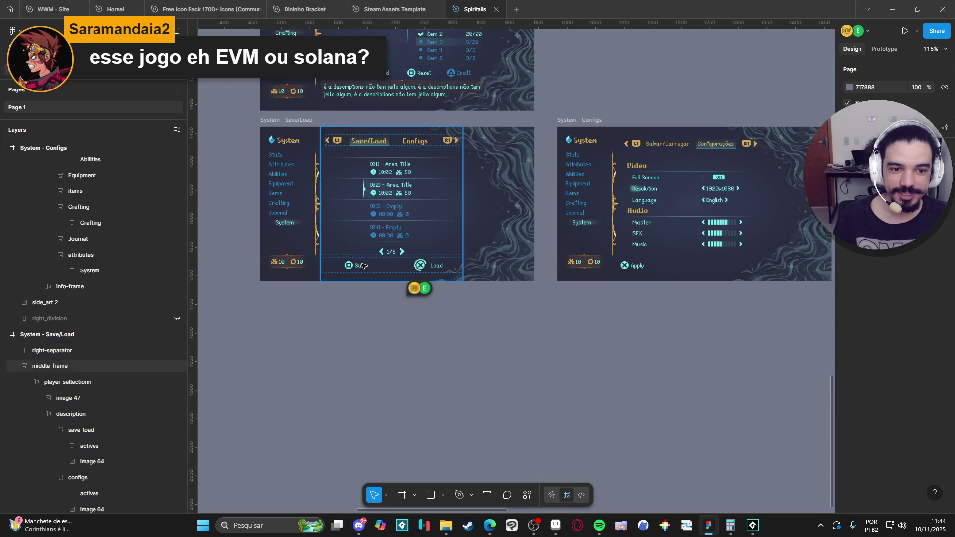
{"action": "left_click_drag", "start_coordinate": [554, 323], "coordinate": [633, 349]}
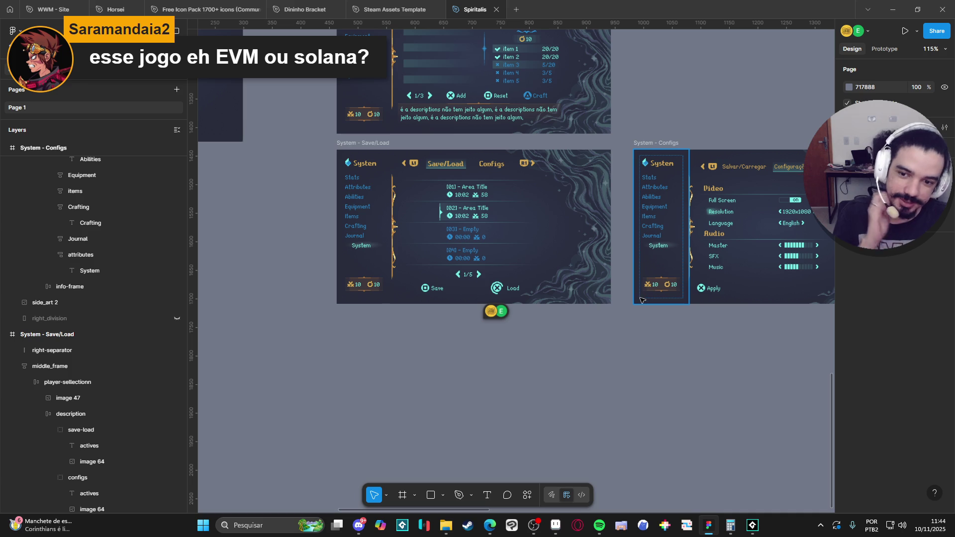
{"action": "left_click_drag", "start_coordinate": [314, 312], "coordinate": [388, 329]}
{"action": "scroll", "coordinate": [433, 252], "scroll_direction": "up", "scroll_amount": 5}
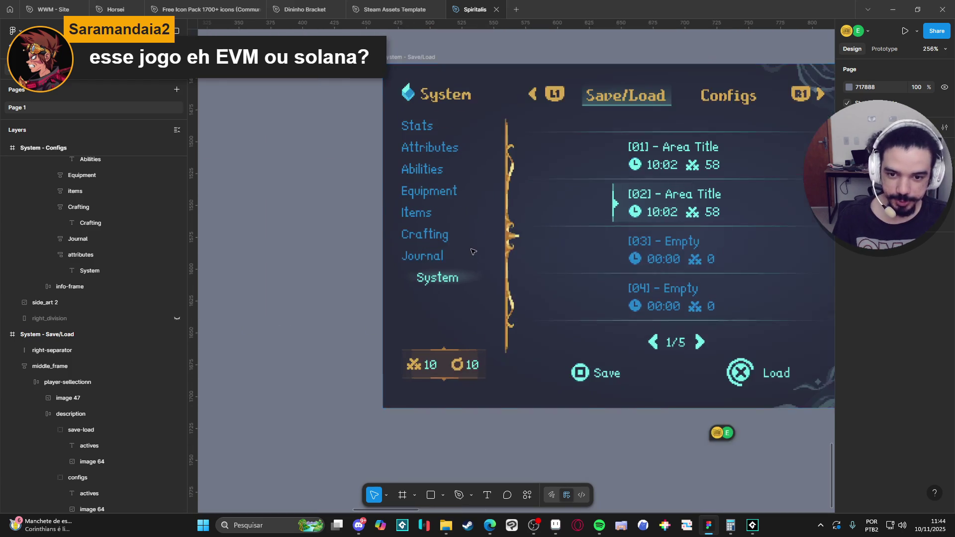
{"action": "left_click", "coordinate": [390, 236]}
{"action": "left_click", "coordinate": [305, 275]}
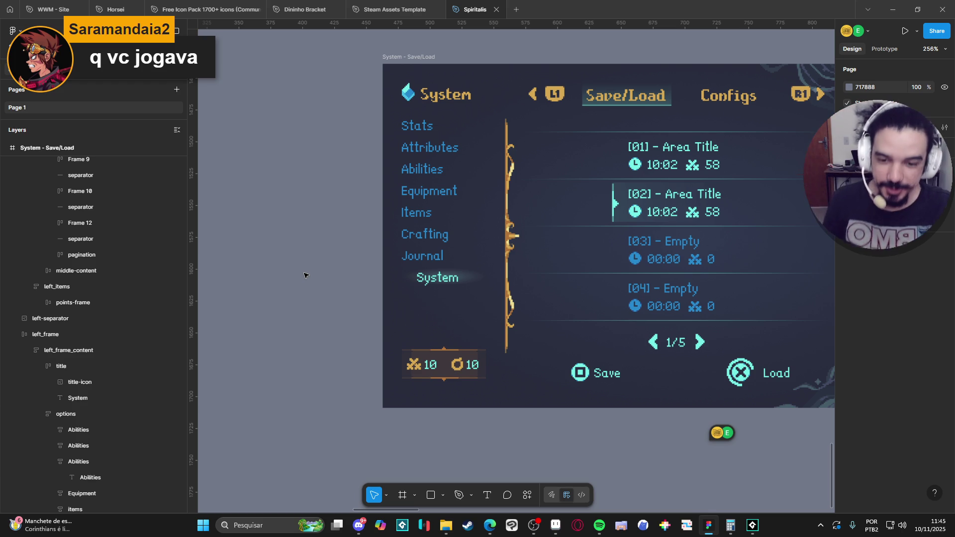
{"action": "scroll", "coordinate": [311, 233], "scroll_direction": "down", "scroll_amount": 5}
{"action": "scroll", "coordinate": [629, 214], "scroll_direction": "up", "scroll_amount": 2}
{"action": "scroll", "coordinate": [629, 214], "scroll_direction": "up", "scroll_amount": 3}
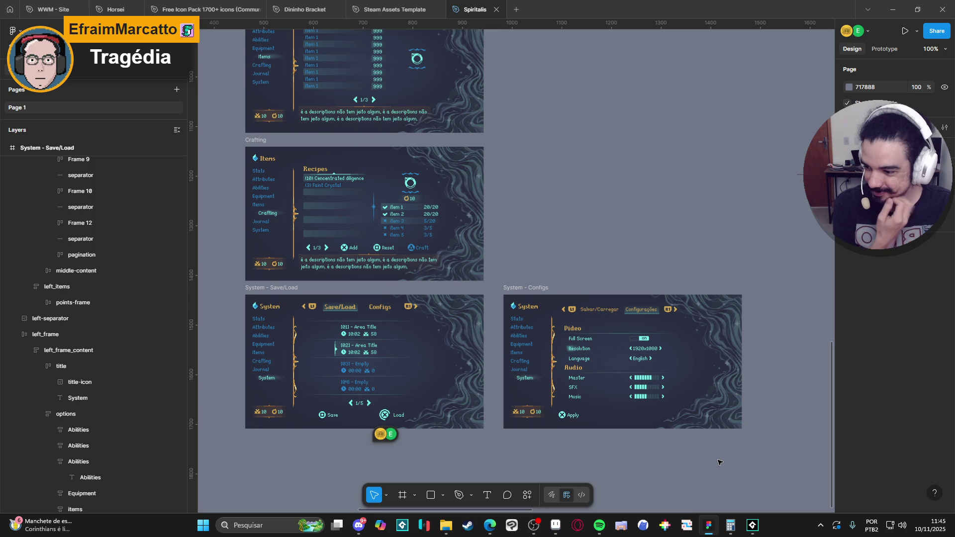
{"action": "scroll", "coordinate": [612, 243], "scroll_direction": "up", "scroll_amount": 2}
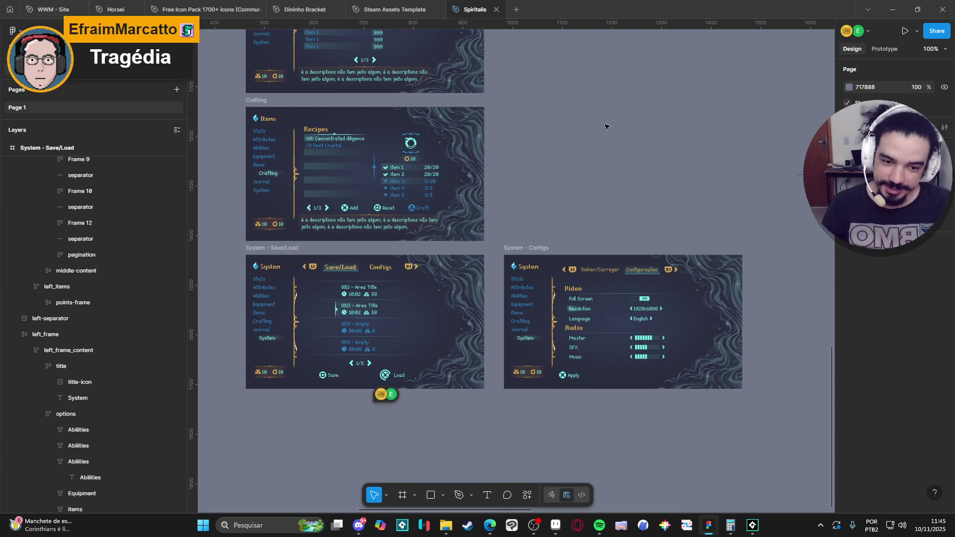
{"action": "scroll", "coordinate": [623, 199], "scroll_direction": "down", "scroll_amount": 1}
{"action": "scroll", "coordinate": [635, 220], "scroll_direction": "up", "scroll_amount": 2}
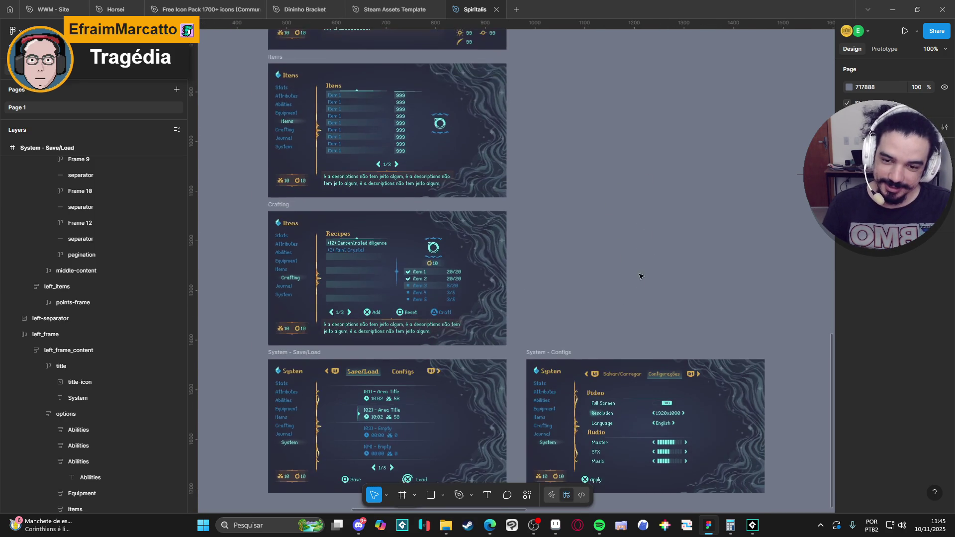
{"action": "scroll", "coordinate": [632, 199], "scroll_direction": "down", "scroll_amount": 3}
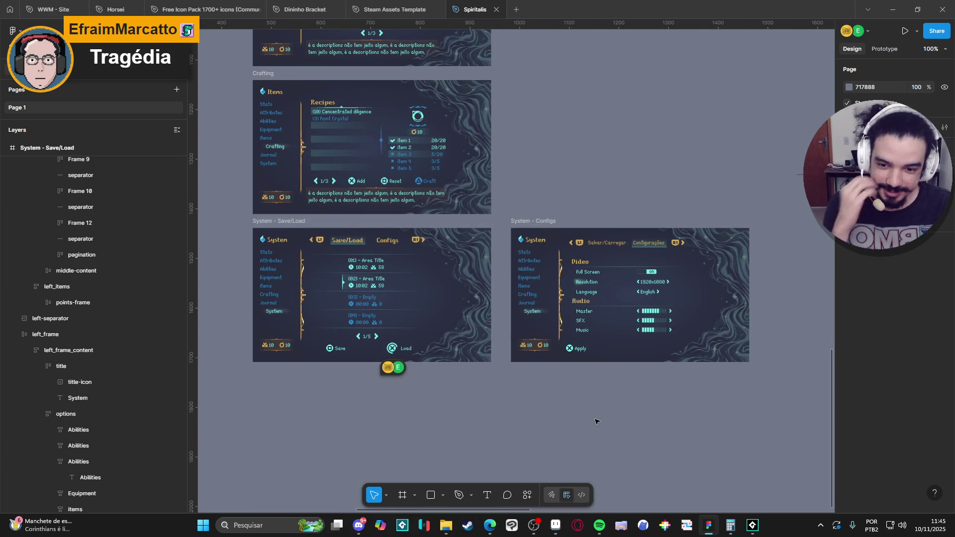
{"action": "scroll", "coordinate": [506, 166], "scroll_direction": "up", "scroll_amount": 10}
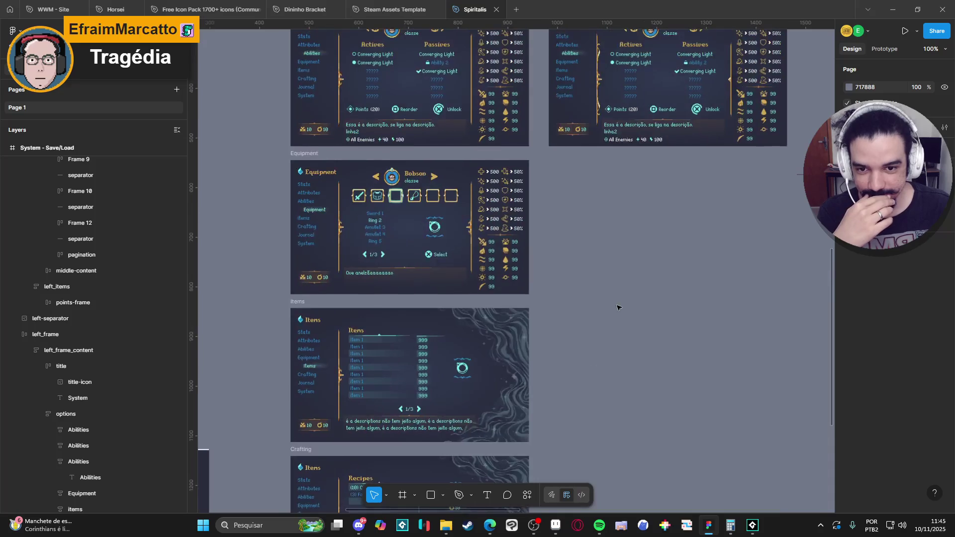
{"action": "scroll", "coordinate": [600, 344], "scroll_direction": "down", "scroll_amount": 11}
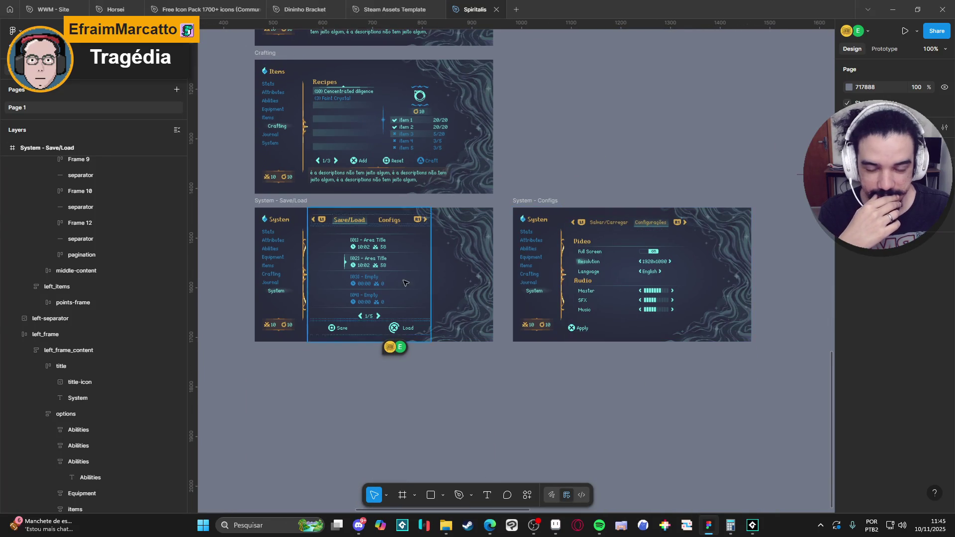
{"action": "left_click", "coordinate": [547, 202]}
{"action": "left_click", "coordinate": [631, 142]}
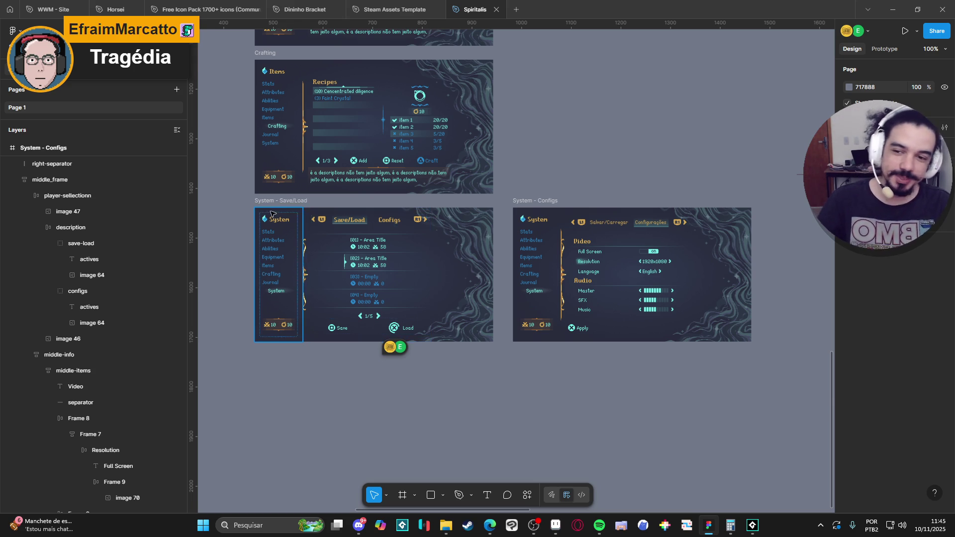
{"action": "scroll", "coordinate": [273, 211], "scroll_direction": "up", "scroll_amount": 3, "text": "ctrl"}
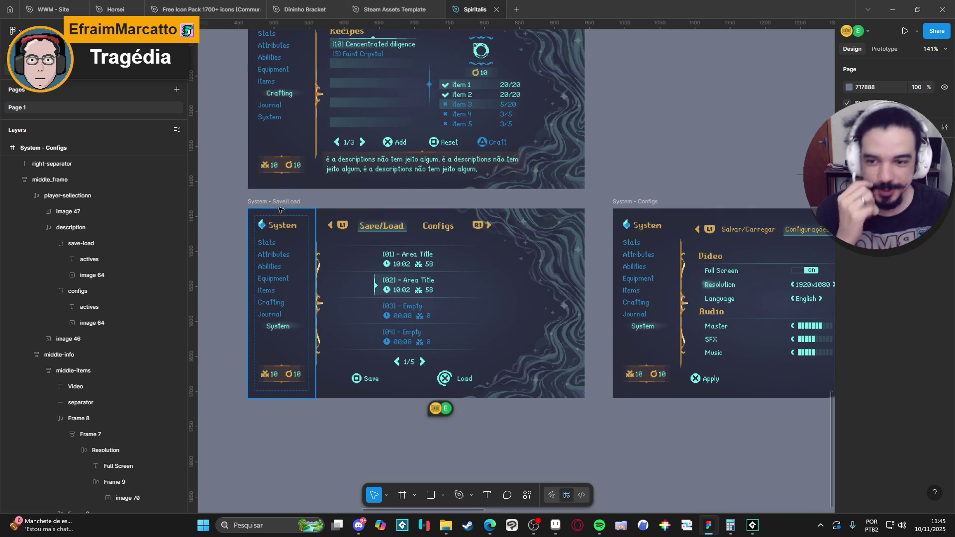
{"action": "left_click", "coordinate": [286, 204]}
{"action": "left_click", "coordinate": [632, 168]}
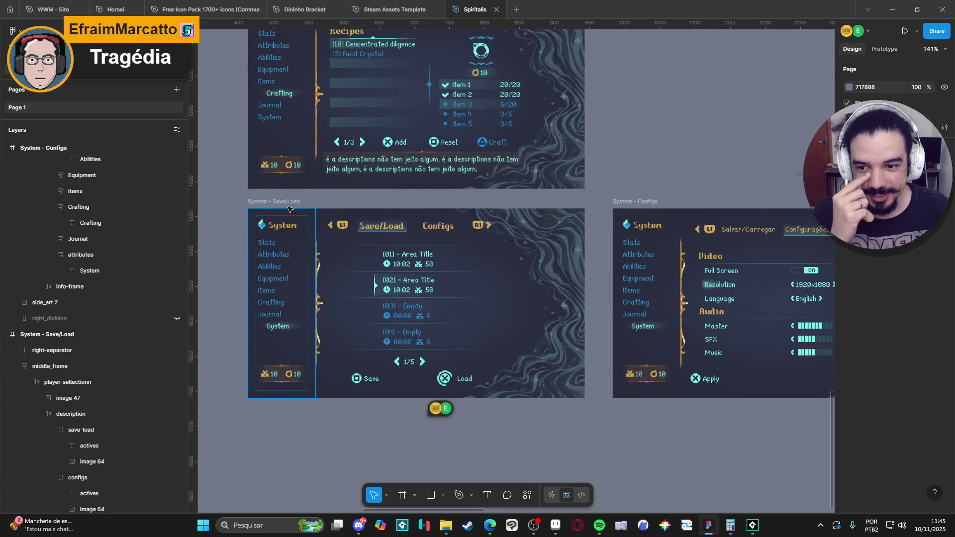
{"action": "left_click", "coordinate": [288, 204]}
{"action": "left_click", "coordinate": [621, 180]}
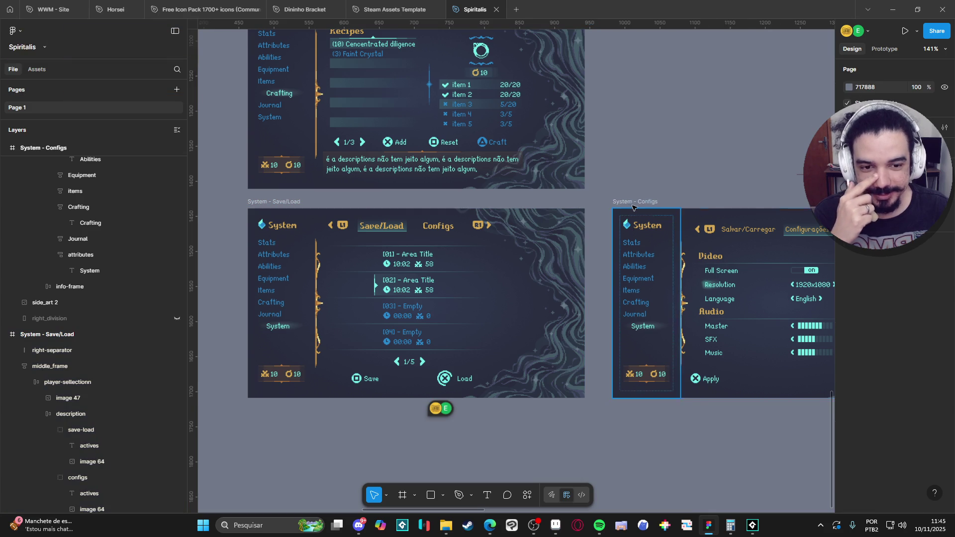
{"action": "left_click", "coordinate": [633, 202]}
{"action": "left_click", "coordinate": [664, 154]}
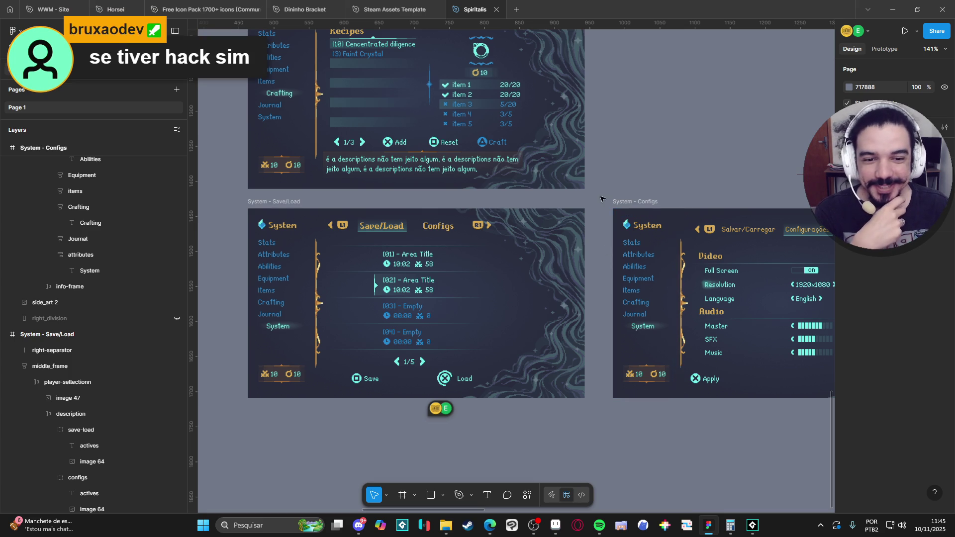
{"action": "mouse_move", "coordinate": [232, 198]}
{"action": "left_mouse_down"}
{"action": "mouse_move", "coordinate": [288, 257]}
{"action": "mouse_move", "coordinate": [582, 438]}
{"action": "left_mouse_up"}
{"action": "left_click", "coordinate": [616, 468]}
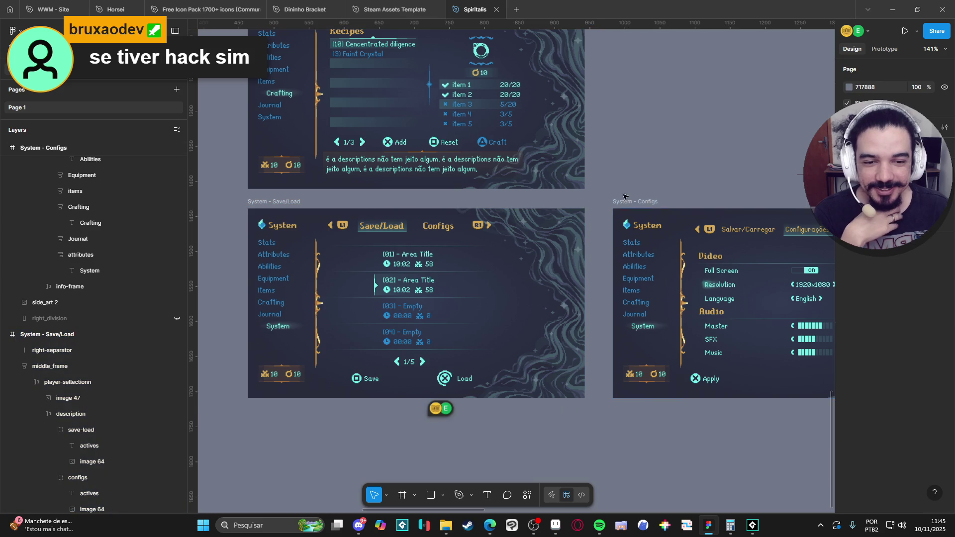
{"action": "mouse_move", "coordinate": [605, 406]}
{"action": "left_mouse_down"}
{"action": "mouse_move", "coordinate": [723, 209]}
{"action": "mouse_move", "coordinate": [671, 132]}
{"action": "left_mouse_up"}
{"action": "left_click", "coordinate": [647, 151]}
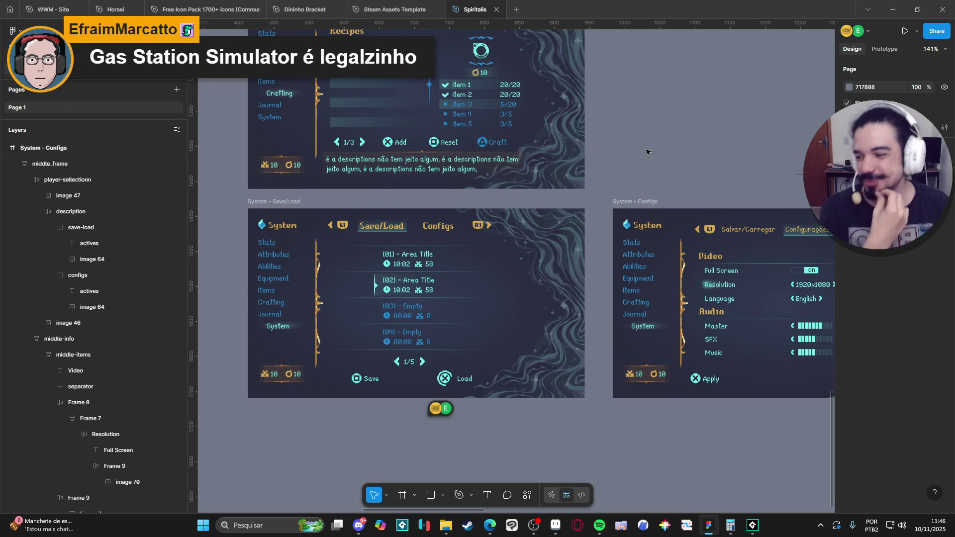
{"action": "mouse_move", "coordinate": [468, 525]}
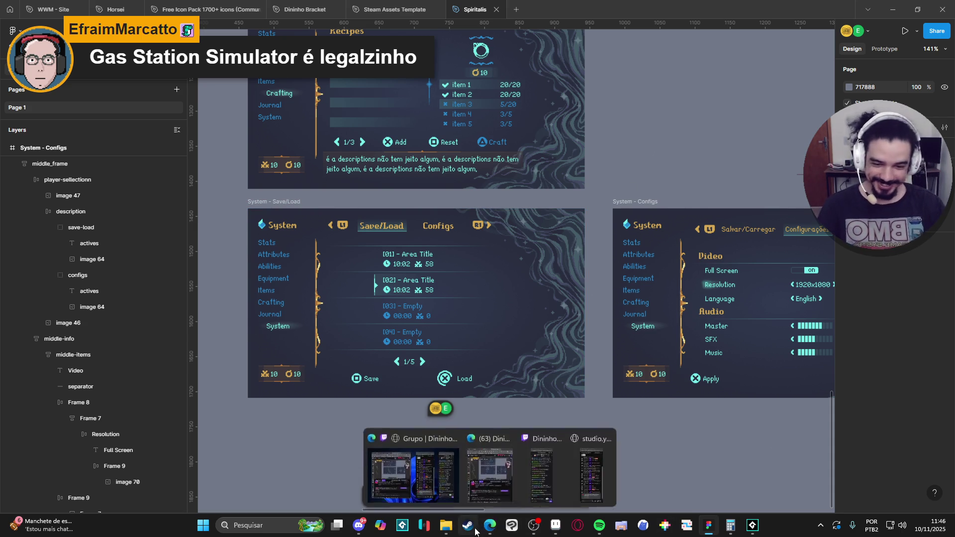
Step: Search the Steam store for 'gas station' and open the Gas Station Simulator page
{"action": "left_click", "coordinate": [406, 470]}
{"action": "left_click", "coordinate": [571, 62]}
{"action": "type", "text": "gas station"}
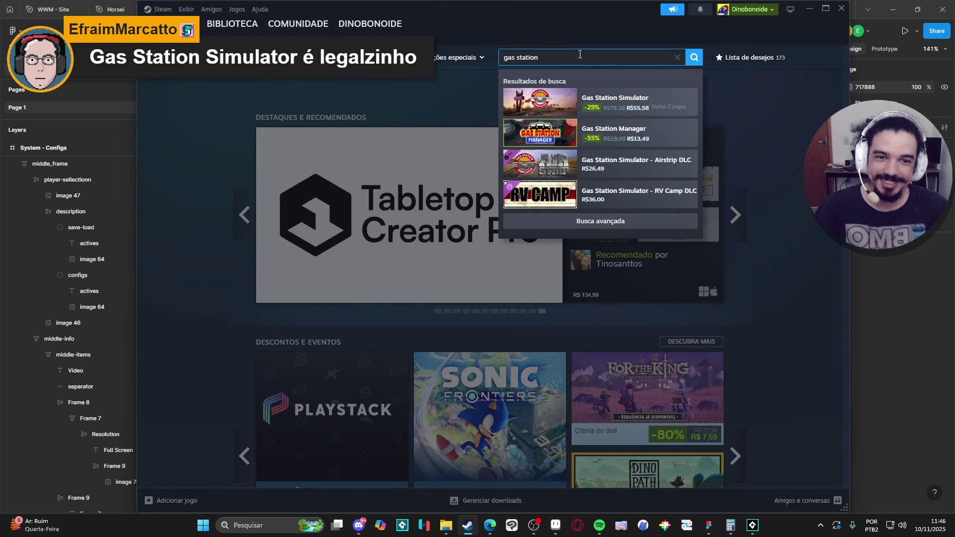
{"action": "left_click", "coordinate": [651, 111]}
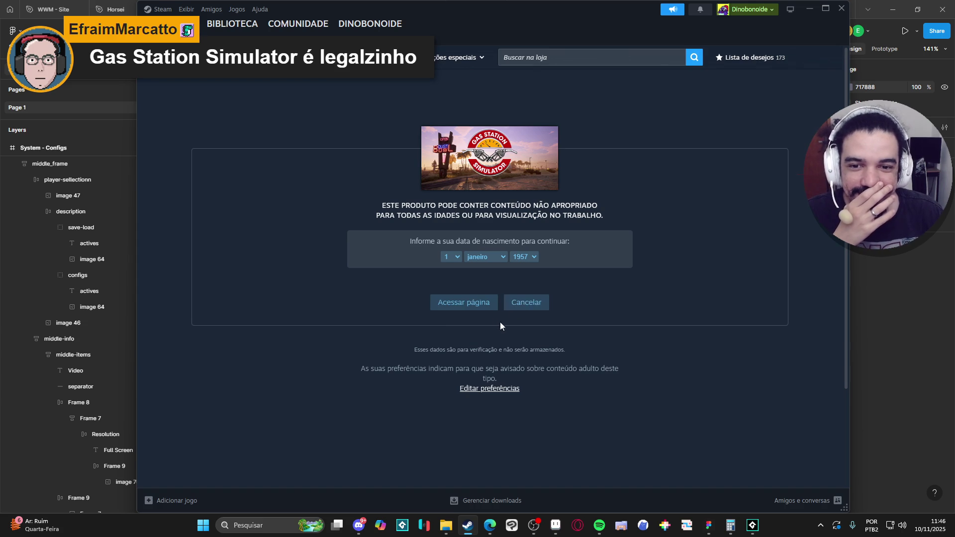
Step: Get past the age check and play the game's trailer in fullscreen
{"action": "left_click", "coordinate": [485, 305]}
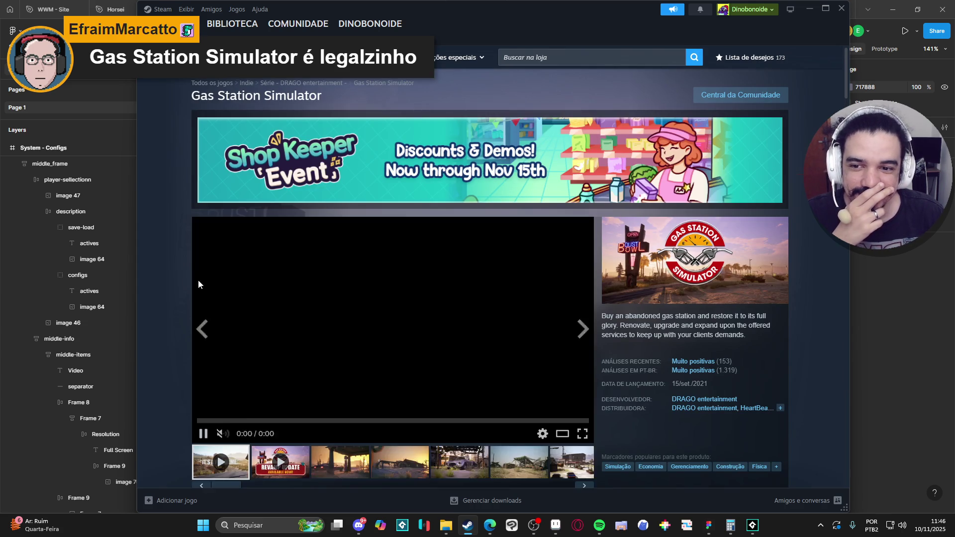
{"action": "scroll", "coordinate": [297, 306], "scroll_direction": "down", "scroll_amount": 2}
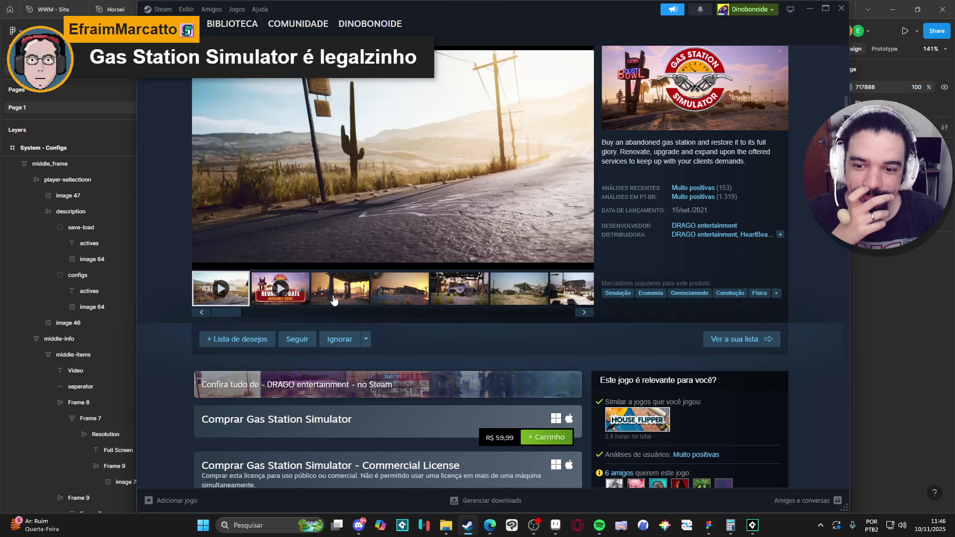
{"action": "mouse_move", "coordinate": [527, 246]}
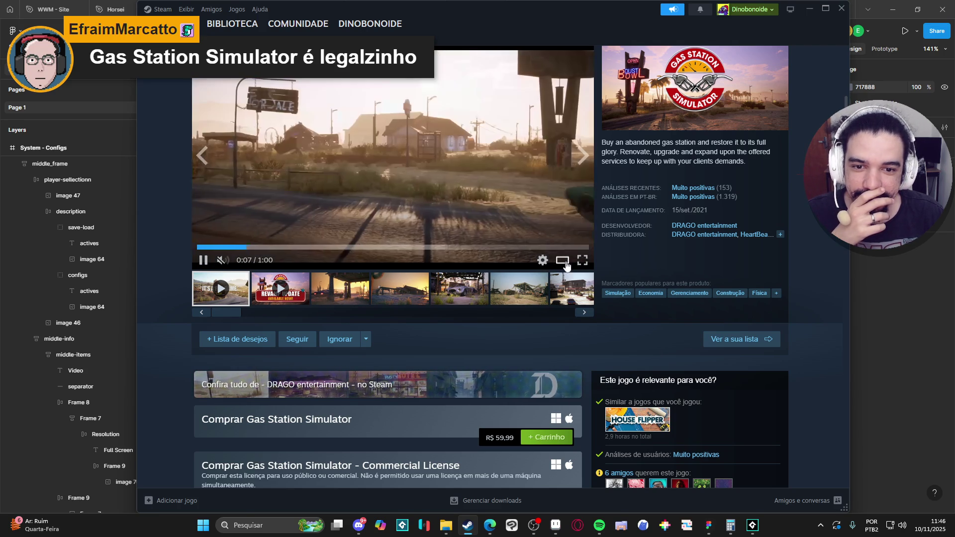
{"action": "left_click", "coordinate": [582, 260]}
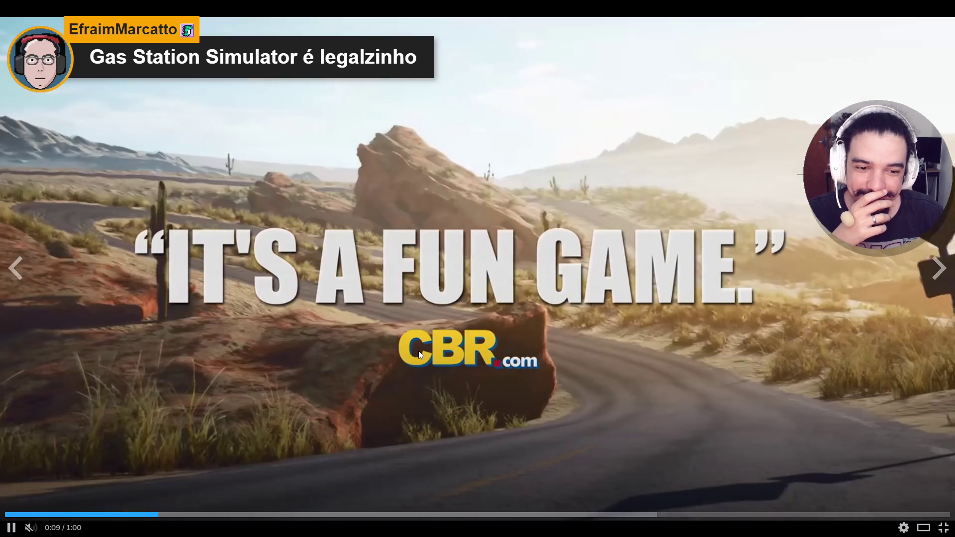
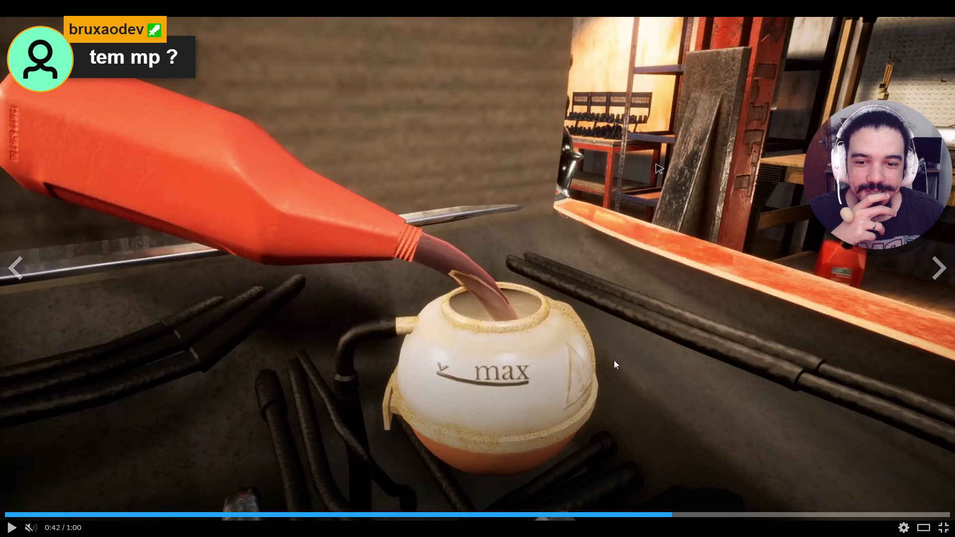
Step: Play the Gas Station Simulator trailer to its end card, exit fullscreen, and close Steam
{"action": "left_click", "coordinate": [613, 360]}
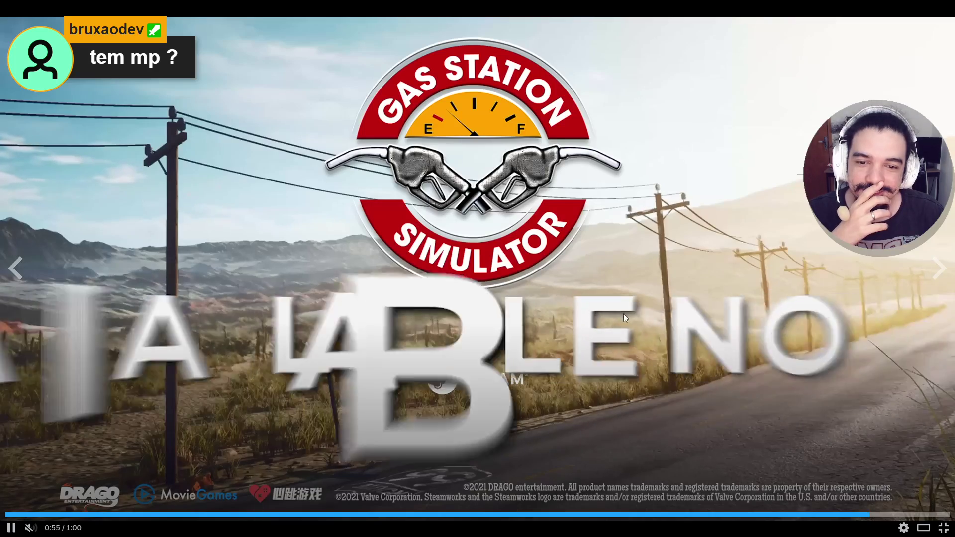
{"action": "left_click", "coordinate": [920, 505]}
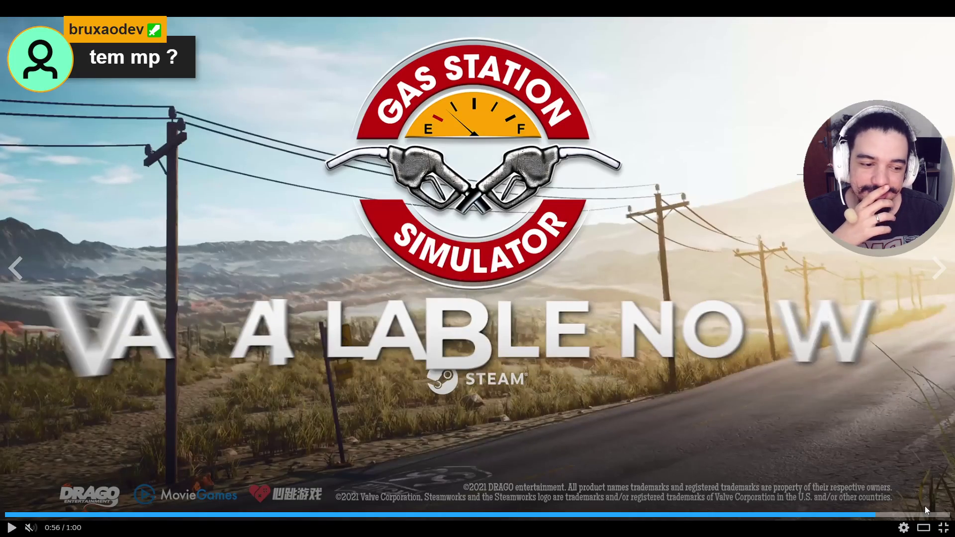
{"action": "left_click", "coordinate": [944, 528]}
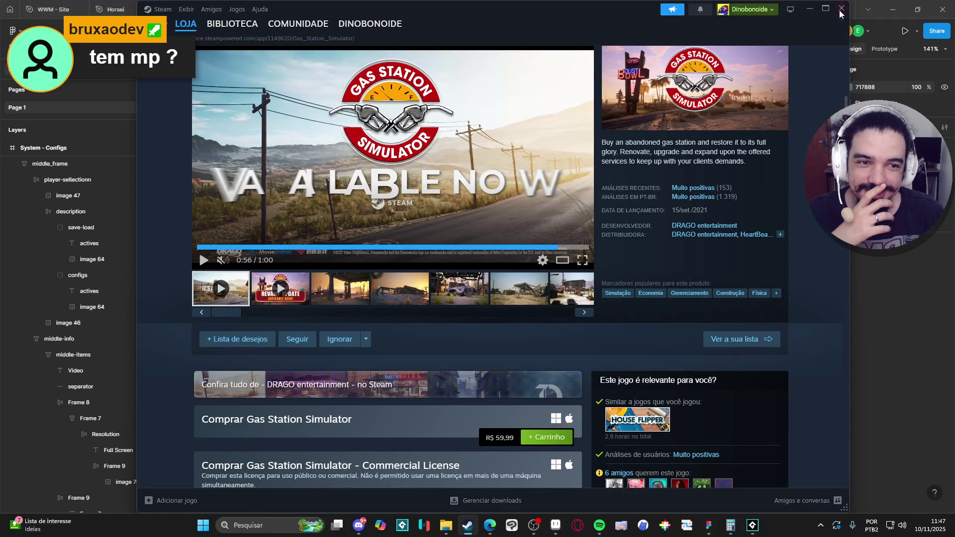
{"action": "left_click", "coordinate": [841, 8]}
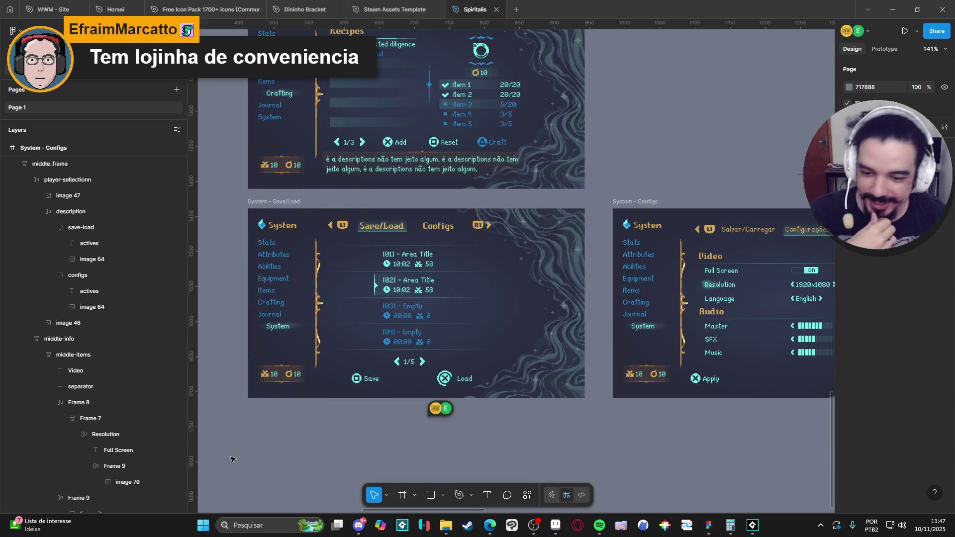
Step: Start a Windows search for 'epi' for the Epic Games launcher, then dismiss it
{"action": "left_click", "coordinate": [268, 522]}
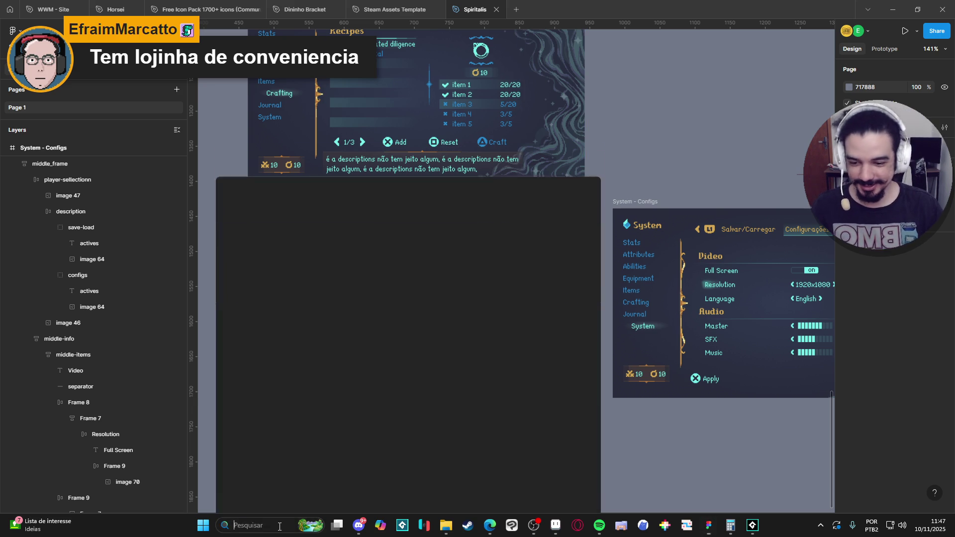
{"action": "type", "text": "epi"}
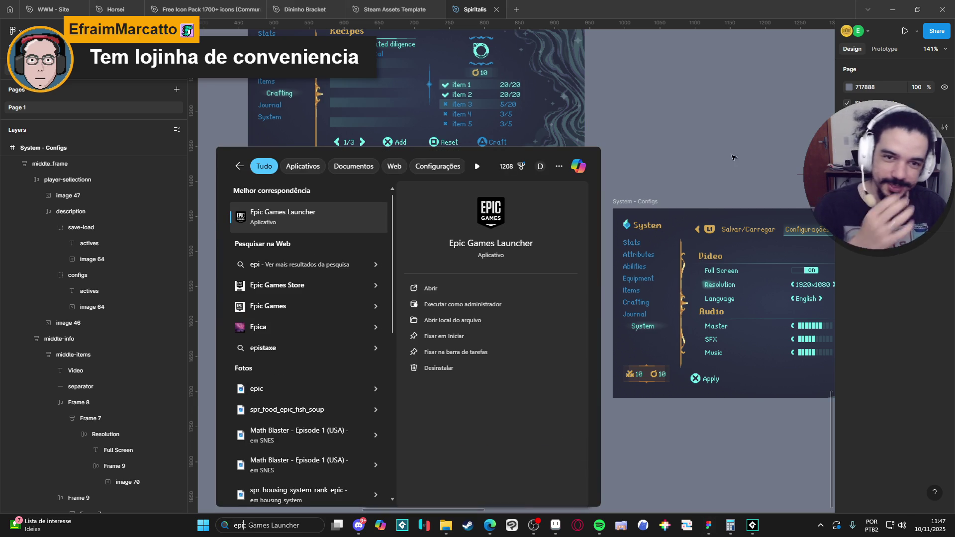
{"action": "key", "text": "Escape"}
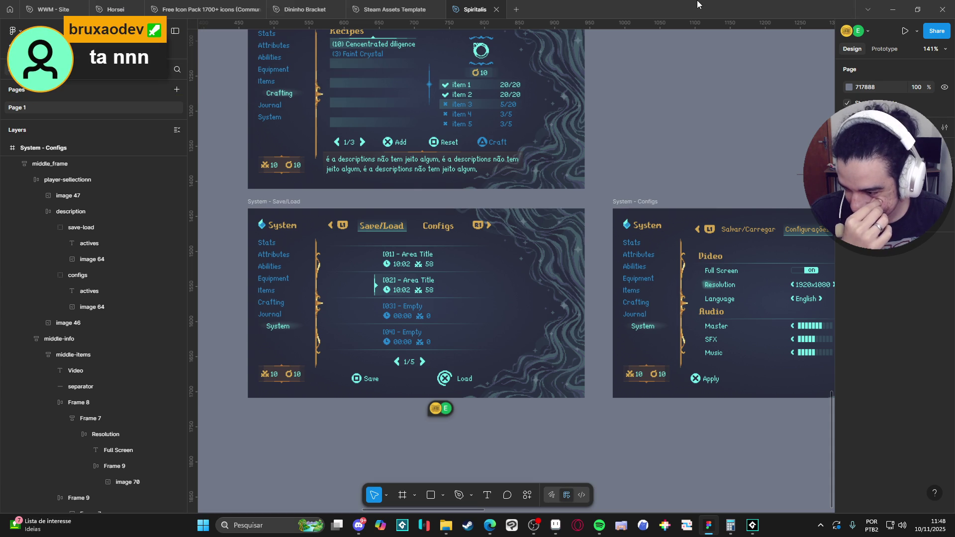
Step: Pan the Figma canvas to bring the System - Save/Load and System - Configs frames into view
{"action": "scroll", "coordinate": [665, 166], "scroll_direction": "right", "scroll_amount": 2}
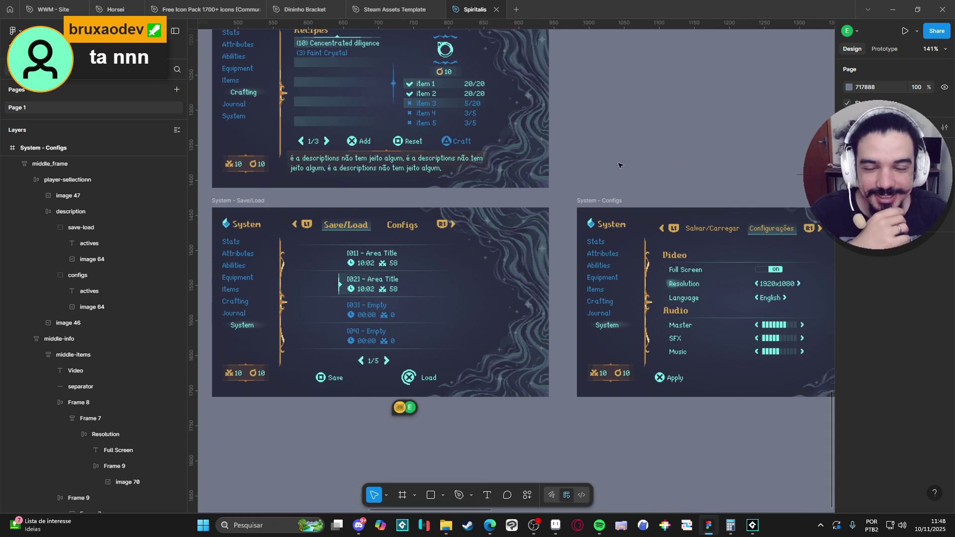
{"action": "scroll", "coordinate": [627, 140], "scroll_direction": "up", "scroll_amount": 3}
{"action": "scroll", "coordinate": [637, 144], "scroll_direction": "left", "scroll_amount": 2}
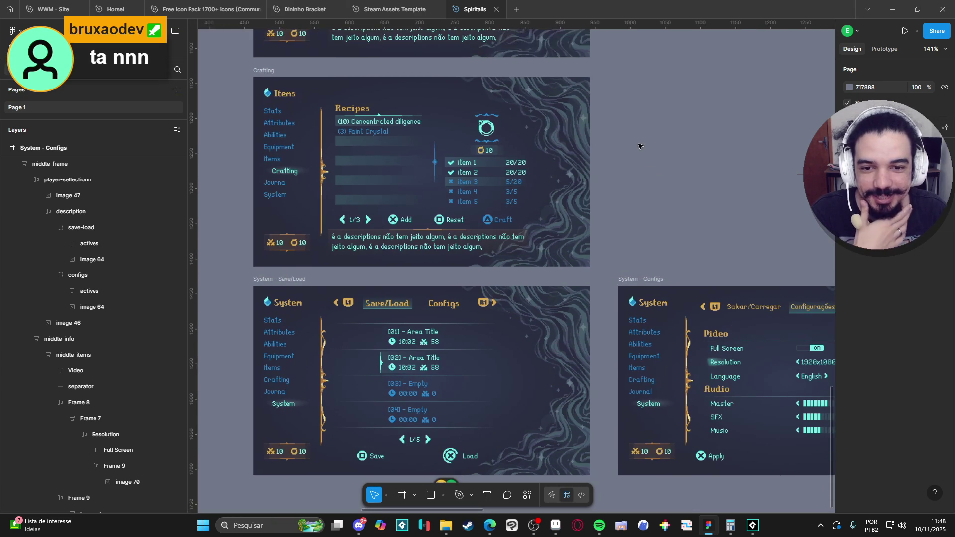
{"action": "left_click_drag", "start_coordinate": [658, 208], "coordinate": [677, 131]}
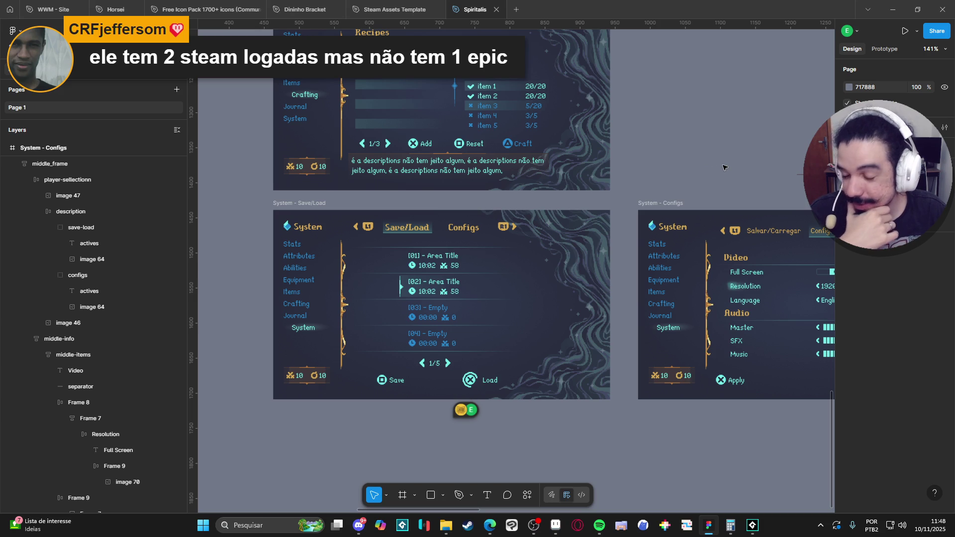
{"action": "left_click", "coordinate": [649, 203]}
{"action": "left_click", "coordinate": [671, 158]}
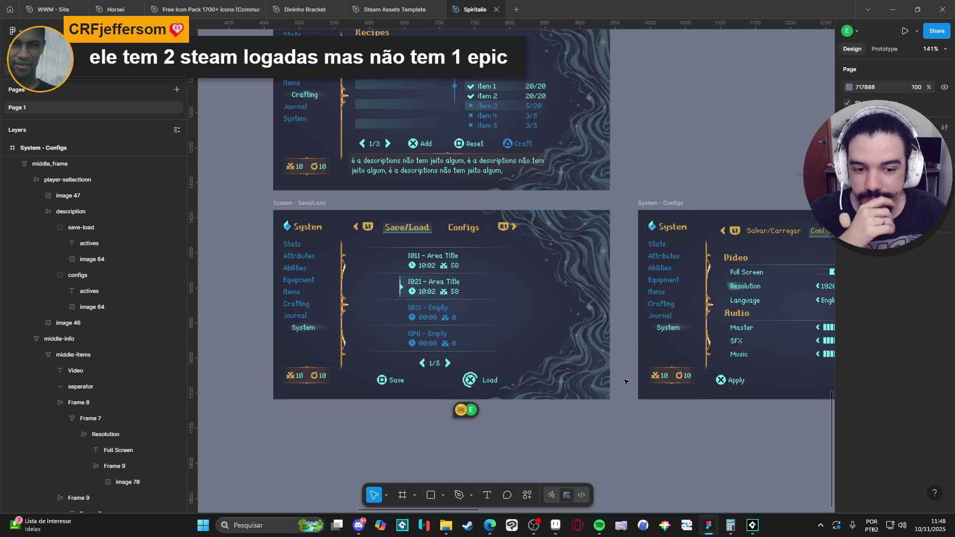
{"action": "mouse_move", "coordinate": [645, 450]}
{"action": "left_mouse_down"}
{"action": "mouse_move", "coordinate": [670, 348]}
{"action": "mouse_move", "coordinate": [592, 401]}
{"action": "mouse_move", "coordinate": [527, 423]}
{"action": "mouse_move", "coordinate": [565, 428]}
{"action": "left_mouse_up"}
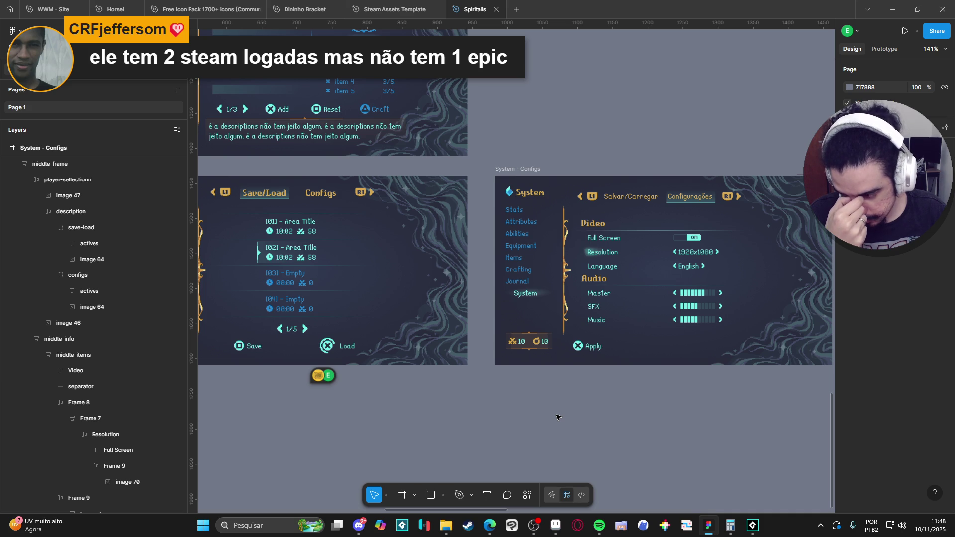
{"action": "mouse_move", "coordinate": [458, 386]}
{"action": "left_mouse_down"}
{"action": "mouse_move", "coordinate": [545, 388]}
{"action": "mouse_move", "coordinate": [514, 376]}
{"action": "mouse_move", "coordinate": [544, 382]}
{"action": "left_mouse_up"}
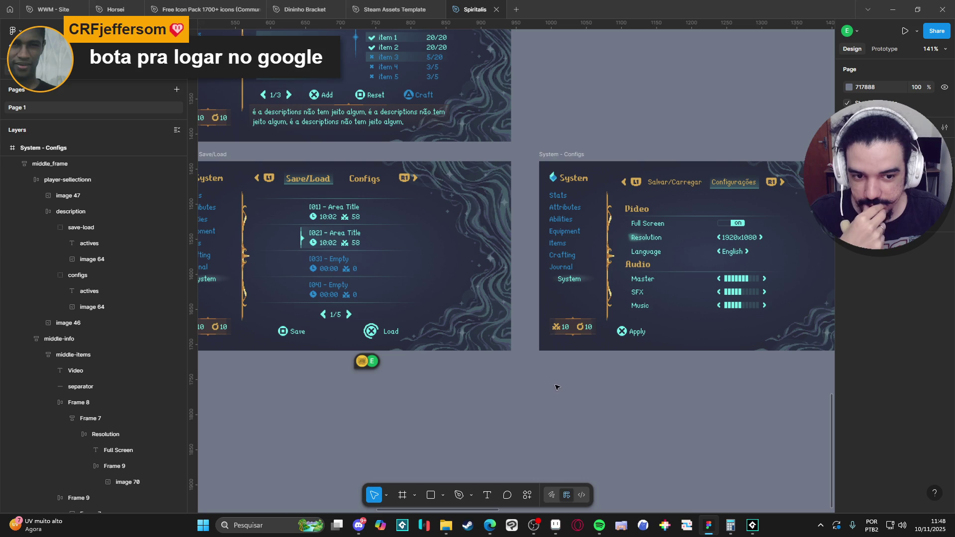
Step: Select middle_frame in System - Configs, zoom to fit it, and switch to Aseprite
{"action": "left_click", "coordinate": [654, 219]}
{"action": "scroll", "coordinate": [651, 228], "scroll_direction": "up", "scroll_amount": 5}
{"action": "key", "text": "shift+2"}
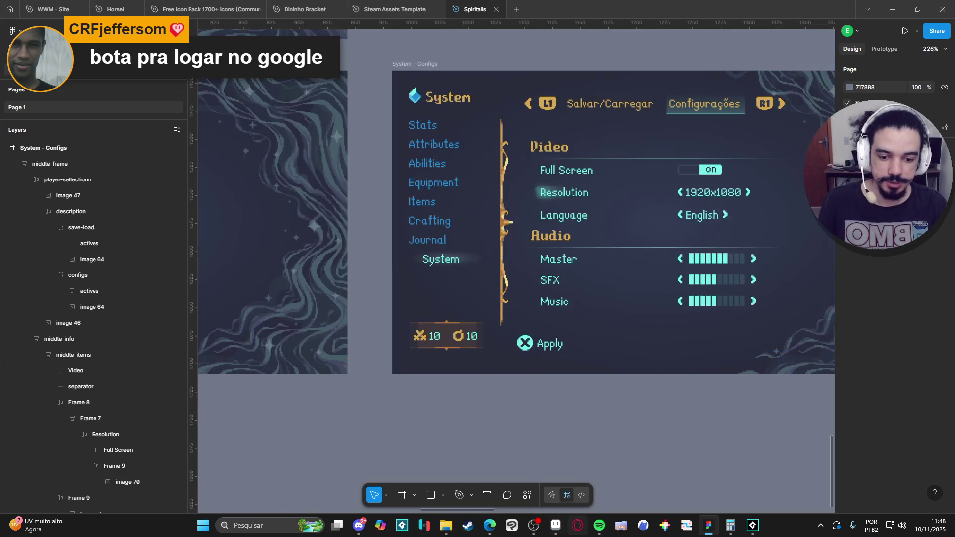
{"action": "key", "text": "alt+Tab"}
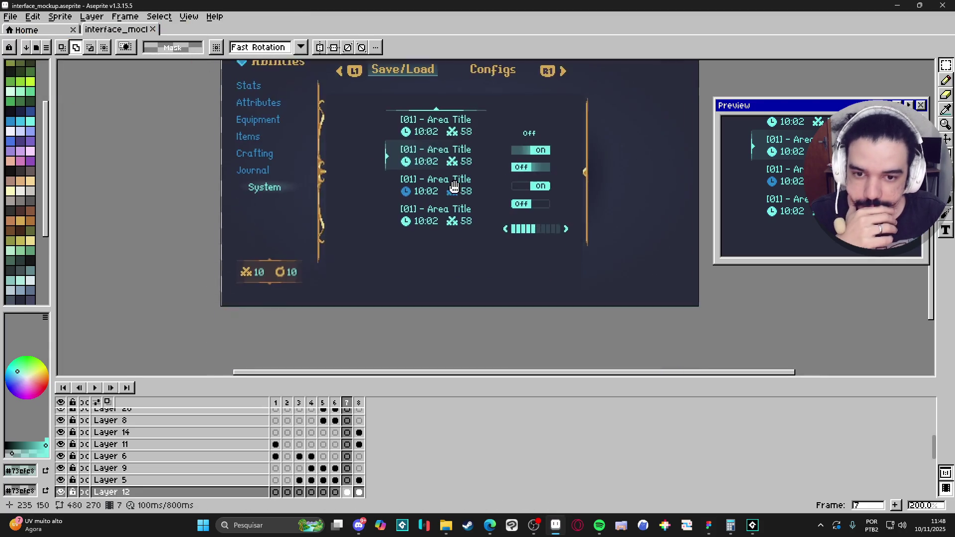
Step: Browse timeline frames 8, 7, 2 and 3, settling on frame 2's currency icons
{"action": "left_click", "coordinate": [358, 403]}
{"action": "left_click", "coordinate": [346, 404]}
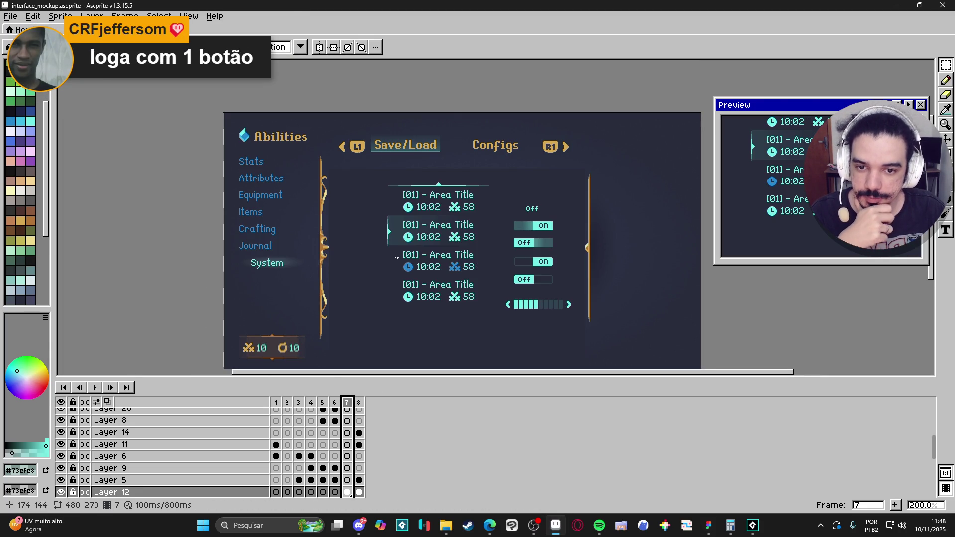
{"action": "left_click", "coordinate": [288, 404]}
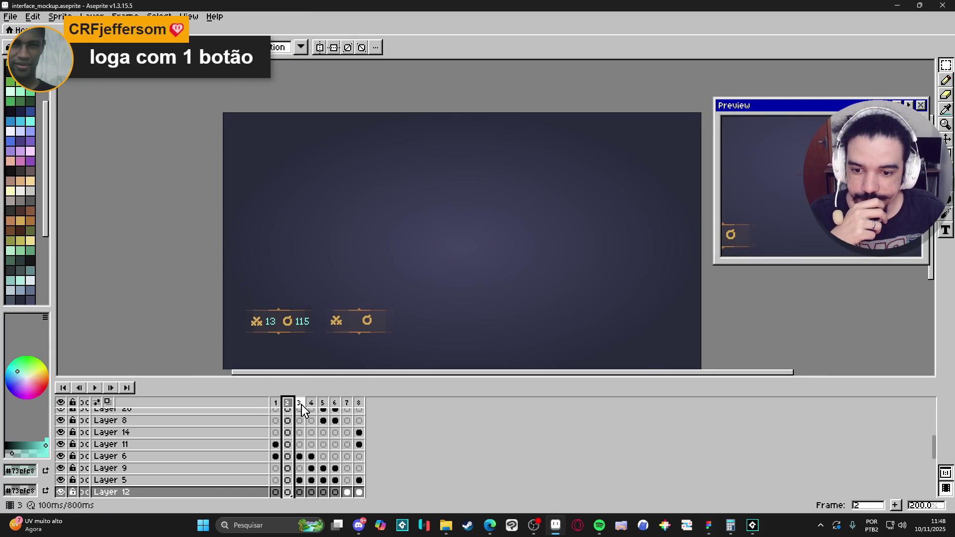
{"action": "left_click", "coordinate": [300, 403]}
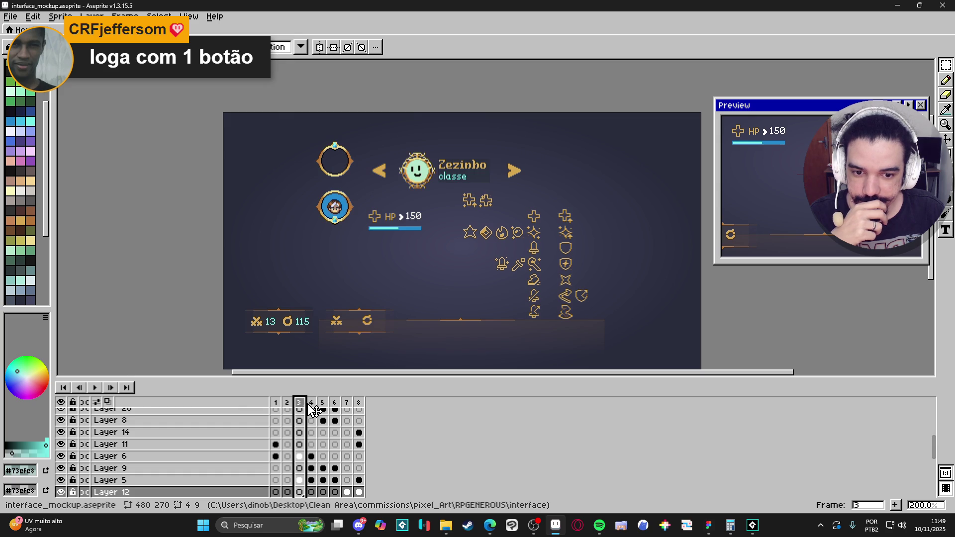
{"action": "left_click", "coordinate": [289, 406]}
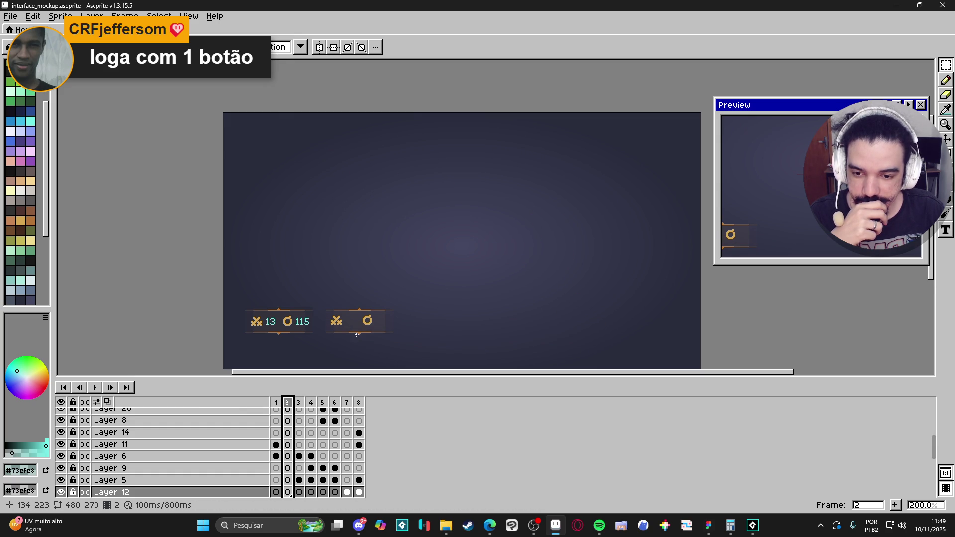
{"action": "scroll", "coordinate": [368, 323], "scroll_direction": "up", "scroll_amount": 7}
Step: Marquee the gold coin on the coin-icon layer with the pixel grid on, then go to frame 7
{"action": "left_click", "coordinate": [389, 307]}
{"action": "key", "text": "ctrl+'"}
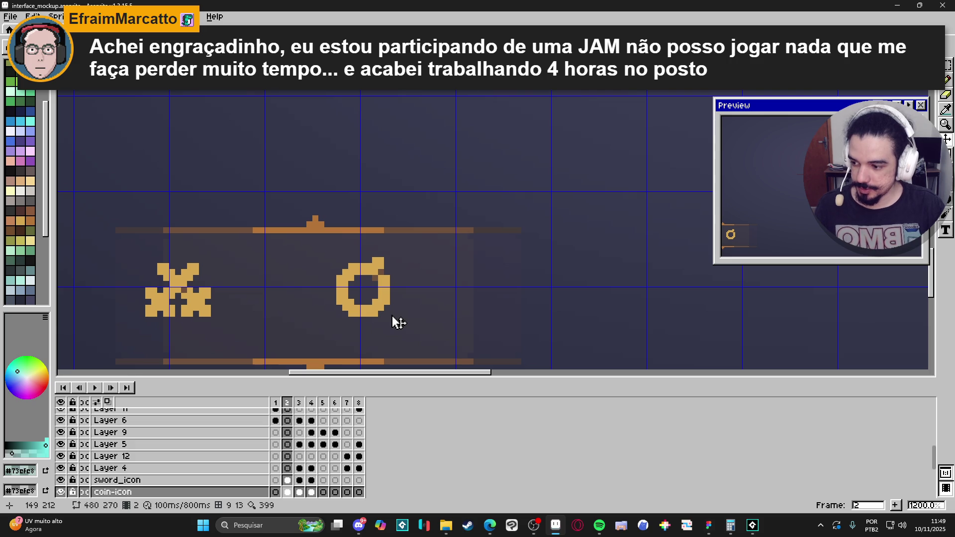
{"action": "key", "text": "m"}
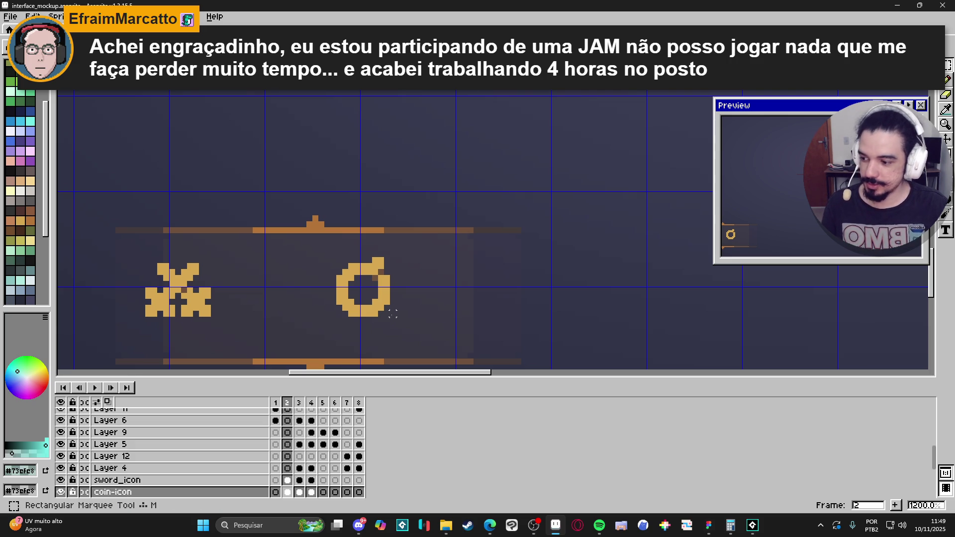
{"action": "left_click_drag", "start_coordinate": [390, 316], "coordinate": [331, 257]}
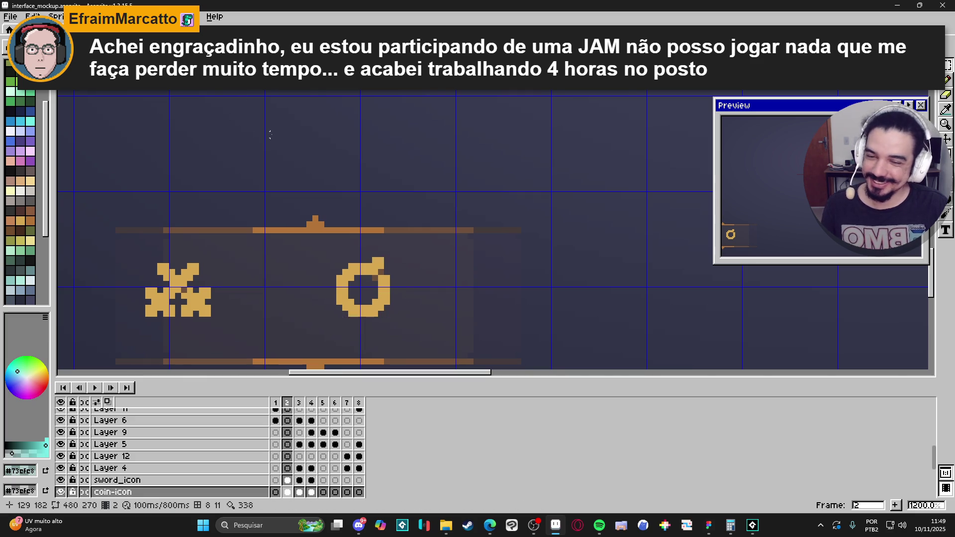
{"action": "key", "text": "1"}
{"action": "left_click", "coordinate": [346, 403]}
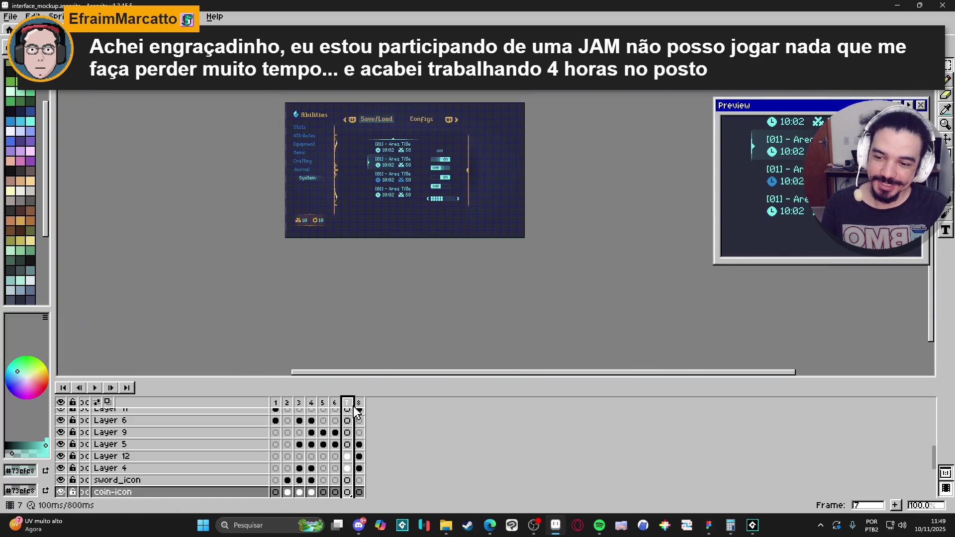
Step: Paste the gold coin into frame 7, place it in an empty spot, and add a gold pixel
{"action": "left_click", "coordinate": [360, 403]}
{"action": "left_click", "coordinate": [346, 403]}
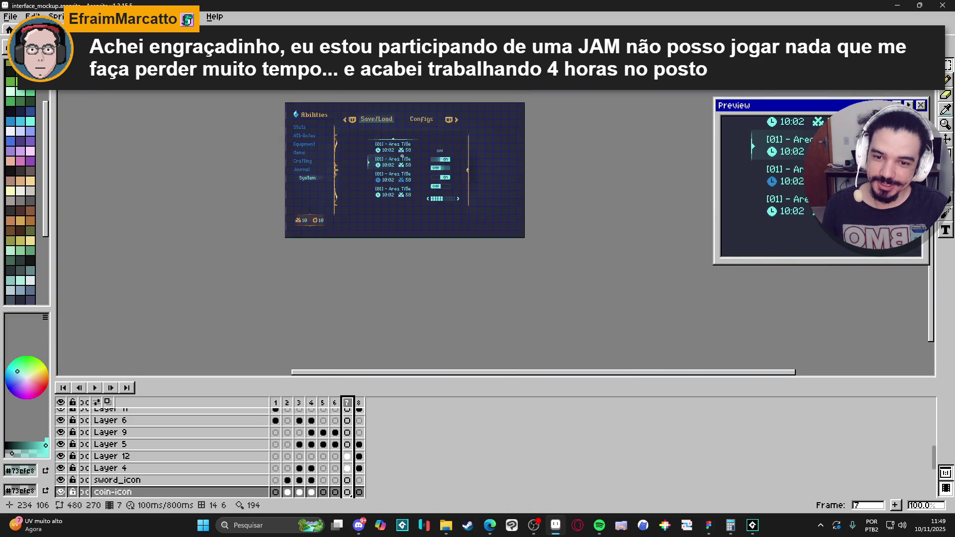
{"action": "scroll", "coordinate": [403, 183], "scroll_direction": "up", "scroll_amount": 4}
{"action": "key", "text": "ctrl+v"}
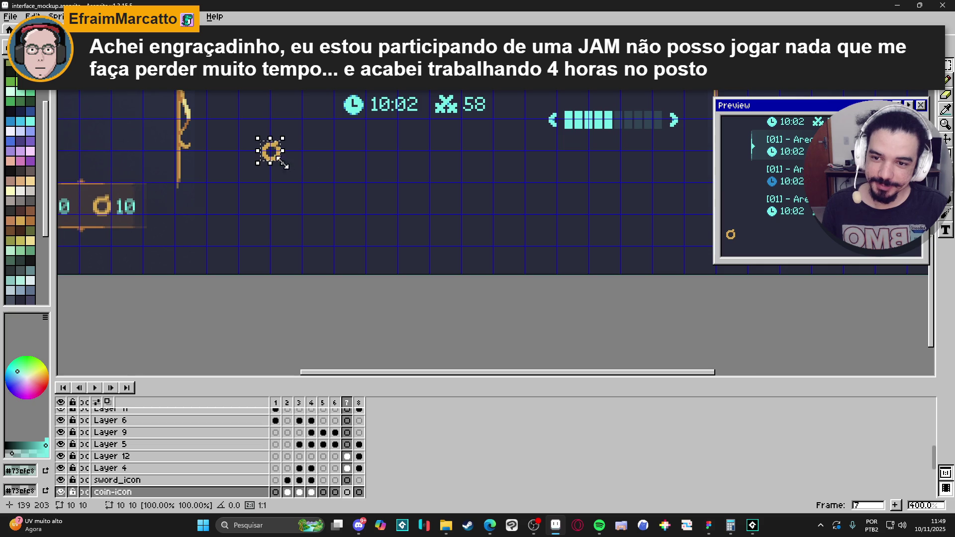
{"action": "scroll", "coordinate": [285, 163], "scroll_direction": "up", "scroll_amount": 2}
{"action": "left_click_drag", "start_coordinate": [259, 149], "coordinate": [380, 171]}
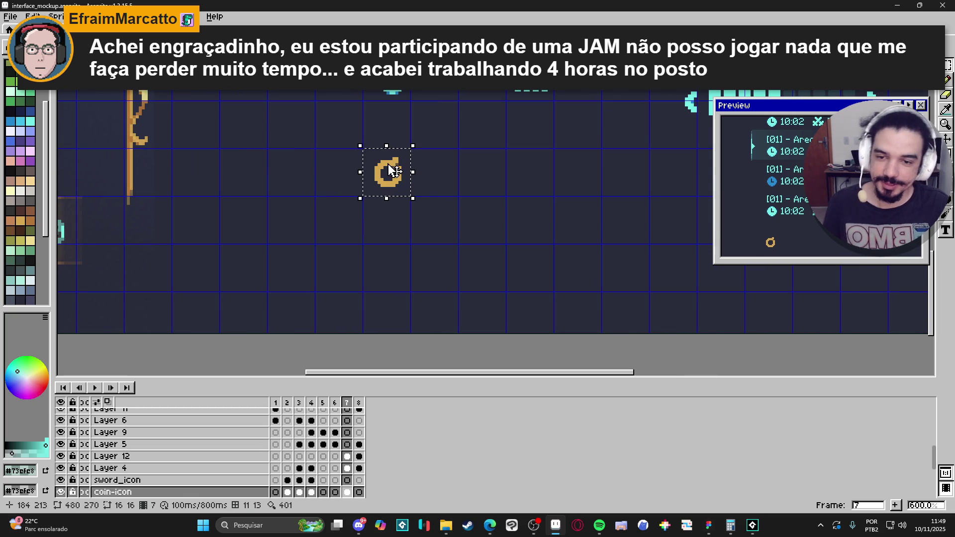
{"action": "key", "text": "b"}
{"action": "scroll", "coordinate": [390, 213], "scroll_direction": "up", "scroll_amount": 4}
{"action": "left_click", "coordinate": [392, 212], "text": "alt"}
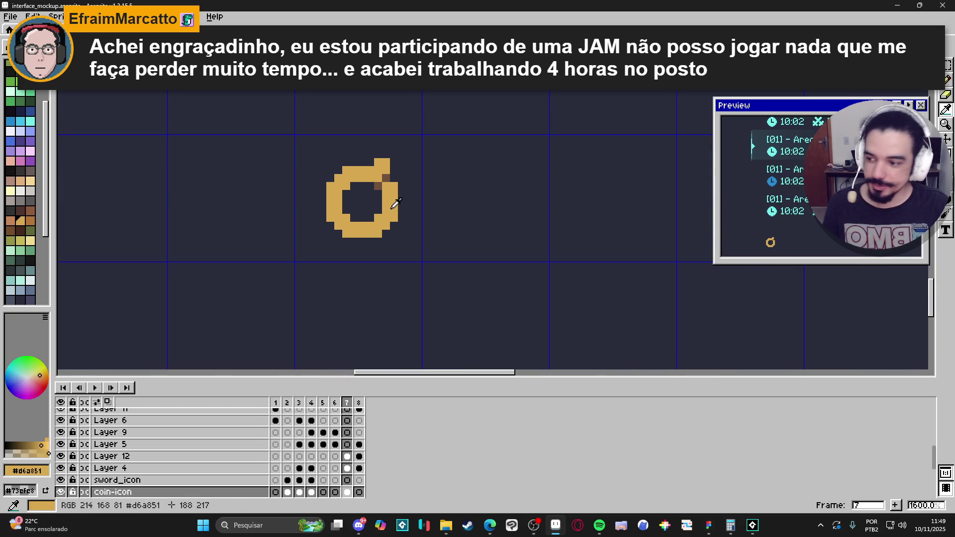
{"action": "left_click", "coordinate": [395, 234]}
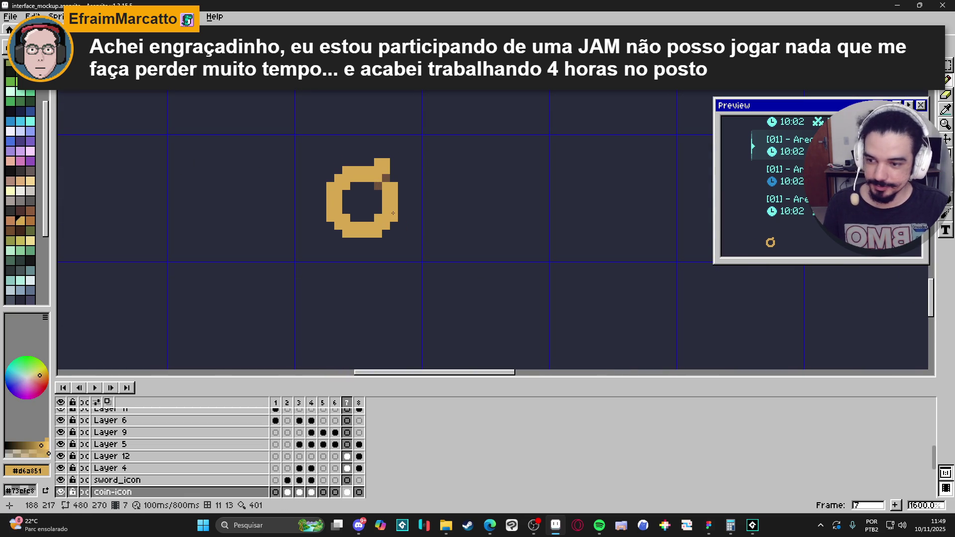
Step: Duplicate the coin one cell to the right and cover the copy with a filled gold rectangle
{"action": "key", "text": "m"}
{"action": "mouse_move", "coordinate": [395, 236]}
{"action": "left_mouse_down"}
{"action": "mouse_move", "coordinate": [343, 160]}
{"action": "mouse_move", "coordinate": [332, 165]}
{"action": "left_mouse_up"}
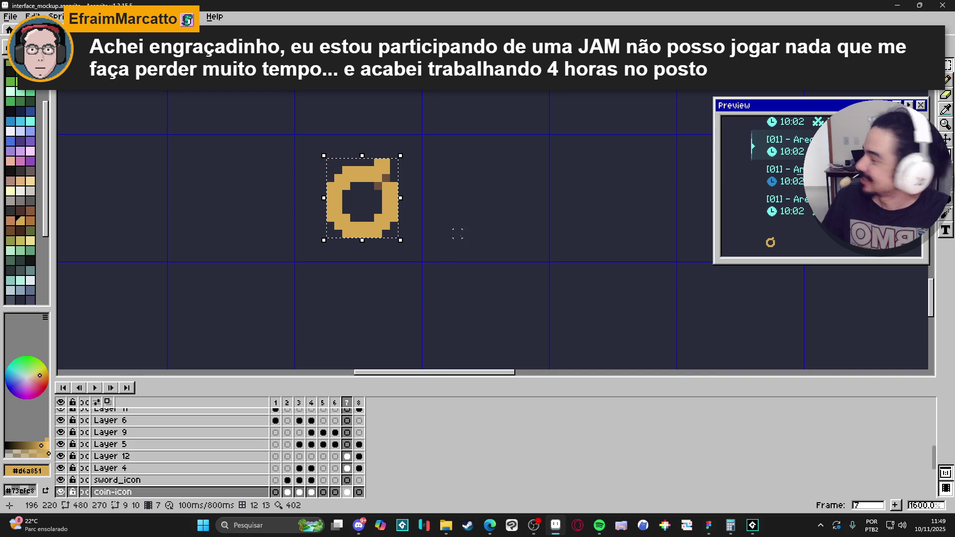
{"action": "left_click_drag", "start_coordinate": [358, 234], "coordinate": [496, 226]}
{"action": "key", "text": "ctrl+d"}
{"action": "key", "text": "shift+u"}
{"action": "key", "text": "u"}
{"action": "mouse_move", "coordinate": [520, 162]}
{"action": "left_mouse_down"}
{"action": "mouse_move", "coordinate": [478, 221]}
{"action": "mouse_move", "coordinate": [455, 227]}
{"action": "mouse_move", "coordinate": [450, 240]}
{"action": "mouse_move", "coordinate": [471, 210]}
{"action": "left_mouse_up"}
{"action": "scroll", "coordinate": [471, 221], "scroll_direction": "down", "scroll_amount": 3}
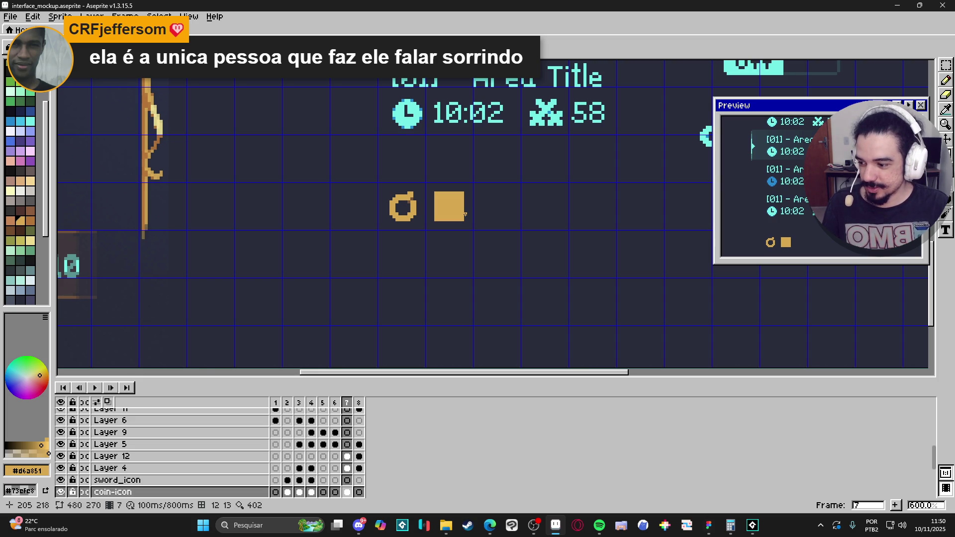
Step: Centre the mirror symmetry axis on the gold square and erase it into a monitor with a stand
{"action": "scroll", "coordinate": [432, 207], "scroll_direction": "up", "scroll_amount": 5}
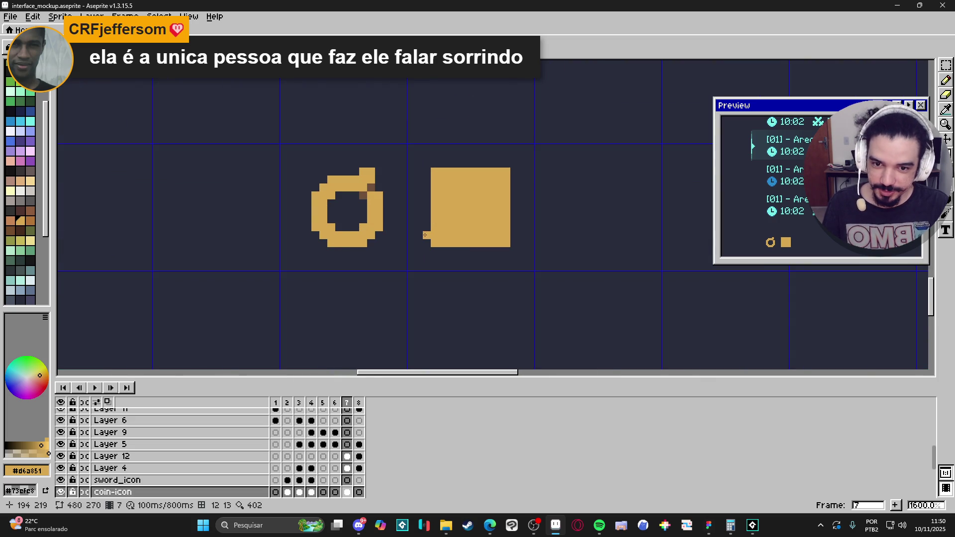
{"action": "scroll", "coordinate": [449, 130], "scroll_direction": "down", "scroll_amount": 5}
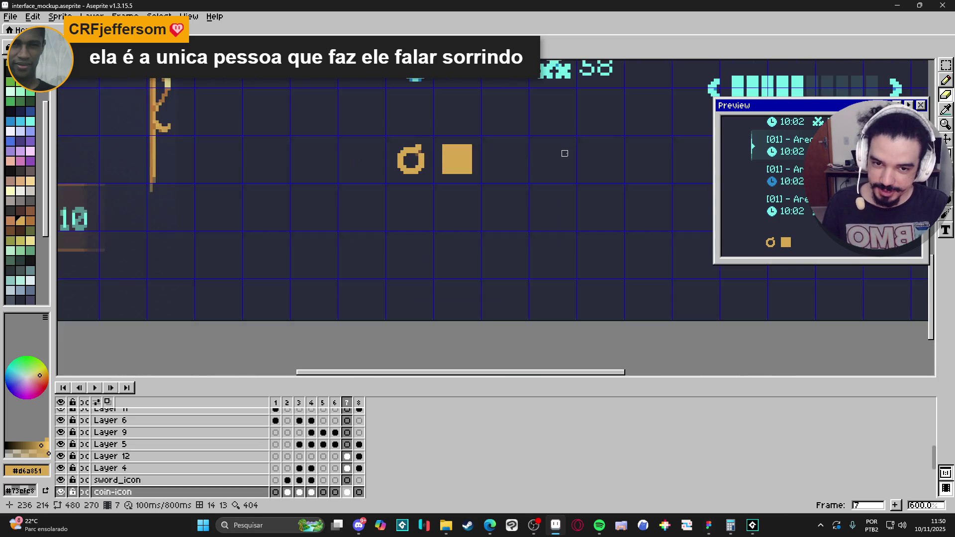
{"action": "scroll", "coordinate": [565, 153], "scroll_direction": "down", "scroll_amount": 3}
{"action": "mouse_move", "coordinate": [794, 63]}
{"action": "left_mouse_down"}
{"action": "mouse_move", "coordinate": [483, 65]}
{"action": "mouse_move", "coordinate": [483, 101]}
{"action": "left_mouse_up"}
{"action": "scroll", "coordinate": [488, 209], "scroll_direction": "up", "scroll_amount": 6}
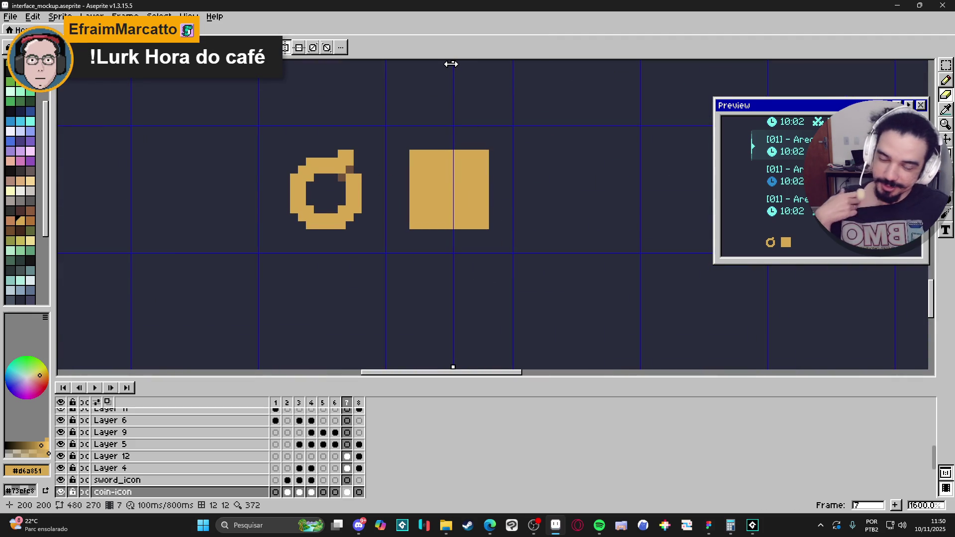
{"action": "left_click_drag", "start_coordinate": [451, 64], "coordinate": [449, 64]}
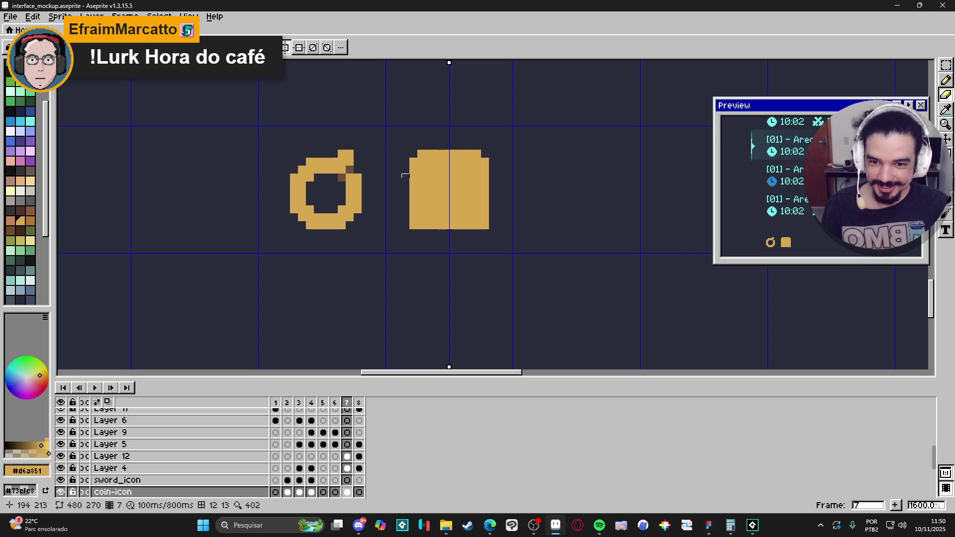
{"action": "key", "text": "e"}
{"action": "mouse_move", "coordinate": [414, 210]}
{"action": "left_mouse_down"}
{"action": "mouse_move", "coordinate": [437, 209]}
{"action": "mouse_move", "coordinate": [411, 224]}
{"action": "left_mouse_up"}
{"action": "key", "text": "b"}
{"action": "key", "text": "e"}
{"action": "left_click", "coordinate": [437, 218]}
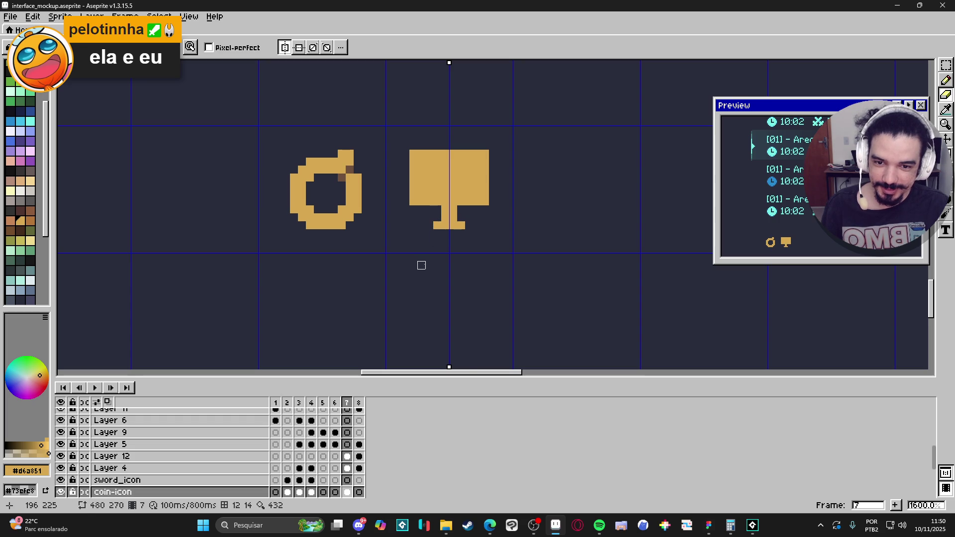
{"action": "key", "text": "b"}
Step: Hollow out the monitor's screen with dark pixels
{"action": "scroll", "coordinate": [487, 240], "scroll_direction": "down", "scroll_amount": 4}
{"action": "scroll", "coordinate": [487, 240], "scroll_direction": "down", "scroll_amount": 1}
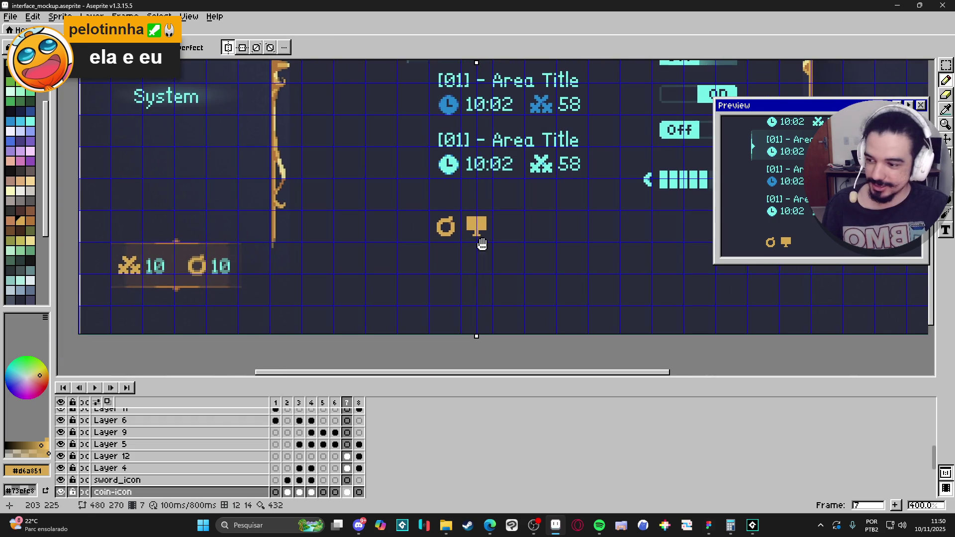
{"action": "scroll", "coordinate": [462, 217], "scroll_direction": "up", "scroll_amount": 5}
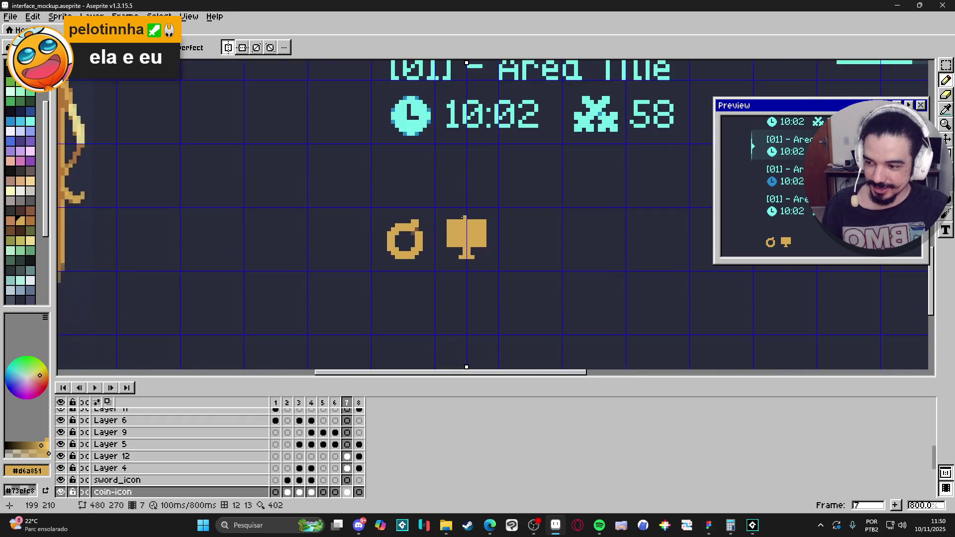
{"action": "scroll", "coordinate": [460, 217], "scroll_direction": "up", "scroll_amount": 1}
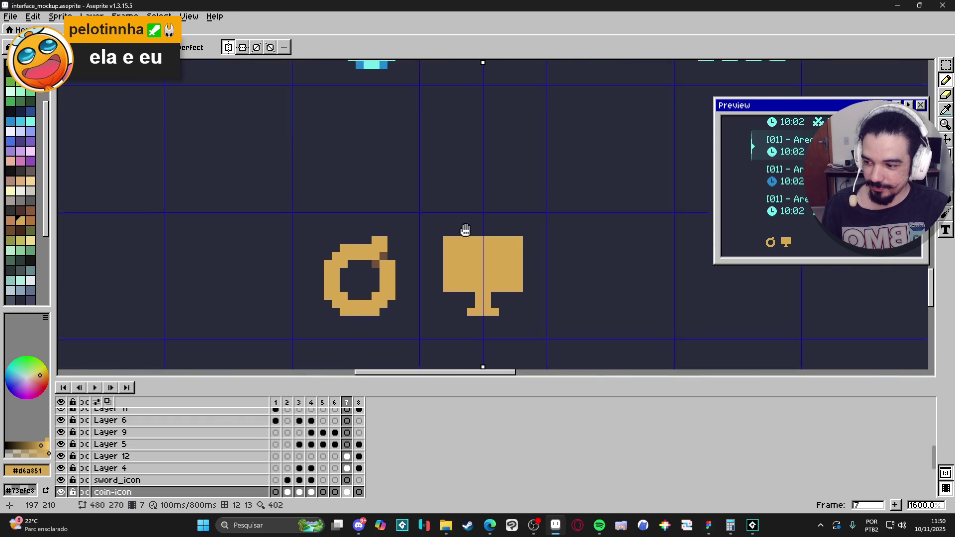
{"action": "scroll", "coordinate": [464, 262], "scroll_direction": "up", "scroll_amount": 1}
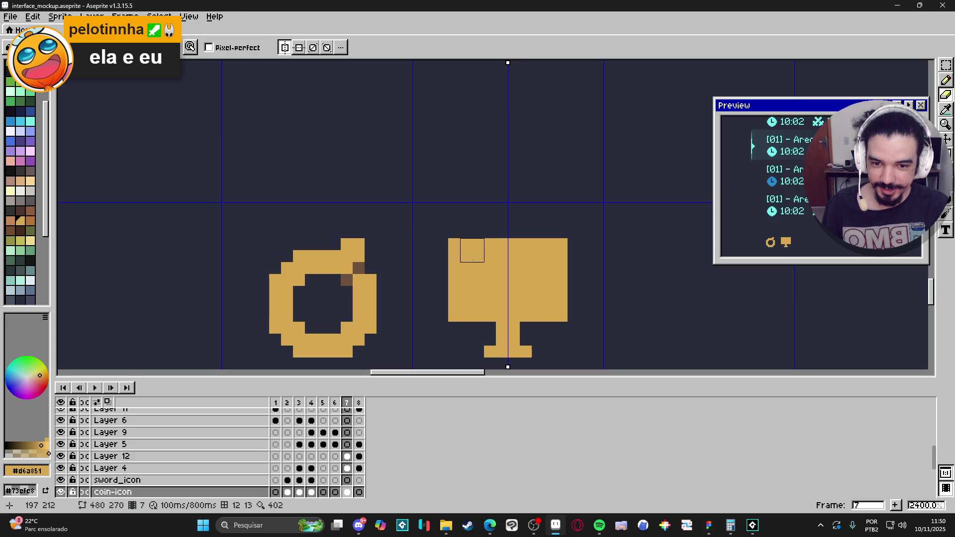
{"action": "left_click_drag", "start_coordinate": [472, 262], "coordinate": [543, 262]}
{"action": "mouse_move", "coordinate": [475, 296]}
{"action": "left_mouse_down"}
{"action": "mouse_move", "coordinate": [544, 298]}
{"action": "mouse_move", "coordinate": [528, 284]}
{"action": "mouse_move", "coordinate": [497, 285]}
{"action": "left_mouse_up"}
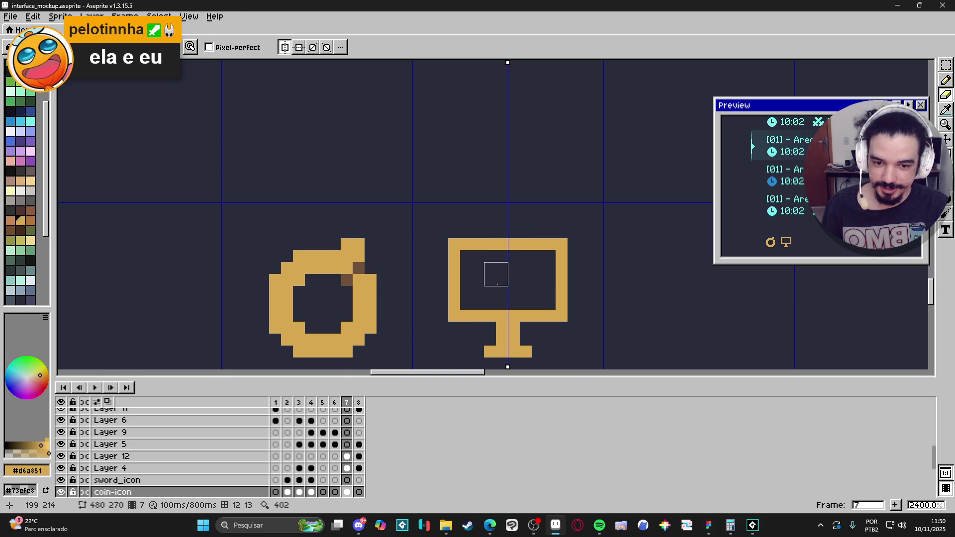
Step: Pick brown and draw the outline of a hill inside the monitor screen
{"action": "scroll", "coordinate": [496, 274], "scroll_direction": "down", "scroll_amount": 3}
{"action": "scroll", "coordinate": [491, 261], "scroll_direction": "down", "scroll_amount": 3}
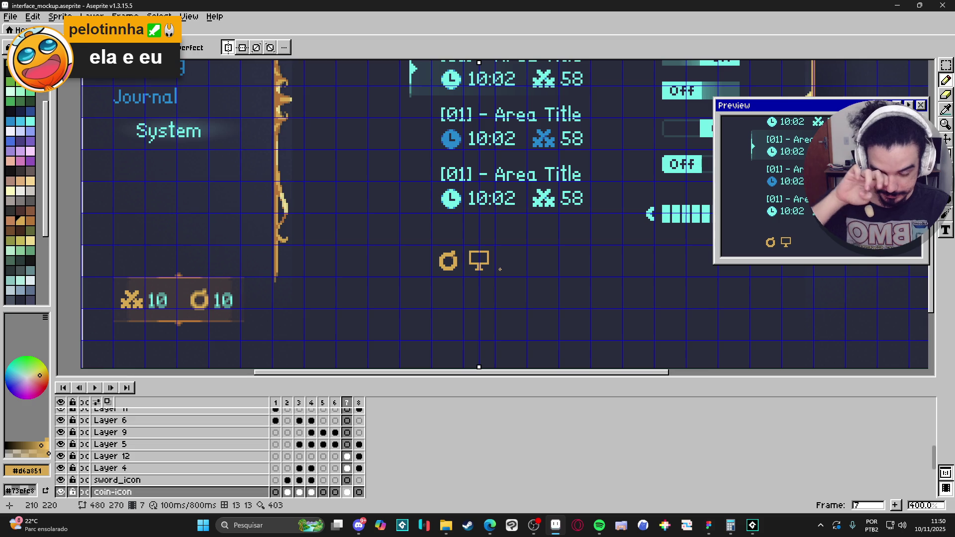
{"action": "scroll", "coordinate": [498, 272], "scroll_direction": "up", "scroll_amount": 1}
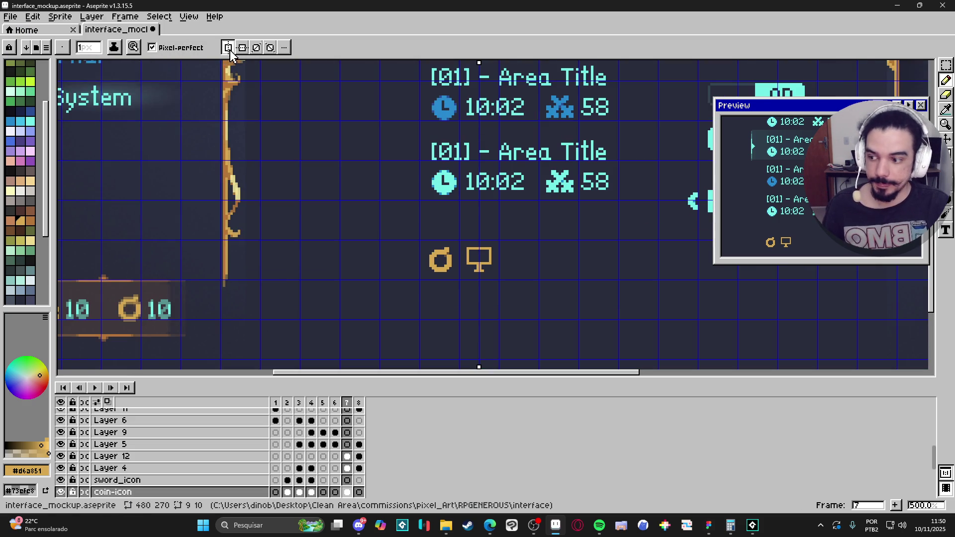
{"action": "scroll", "coordinate": [453, 325], "scroll_direction": "up", "scroll_amount": 2}
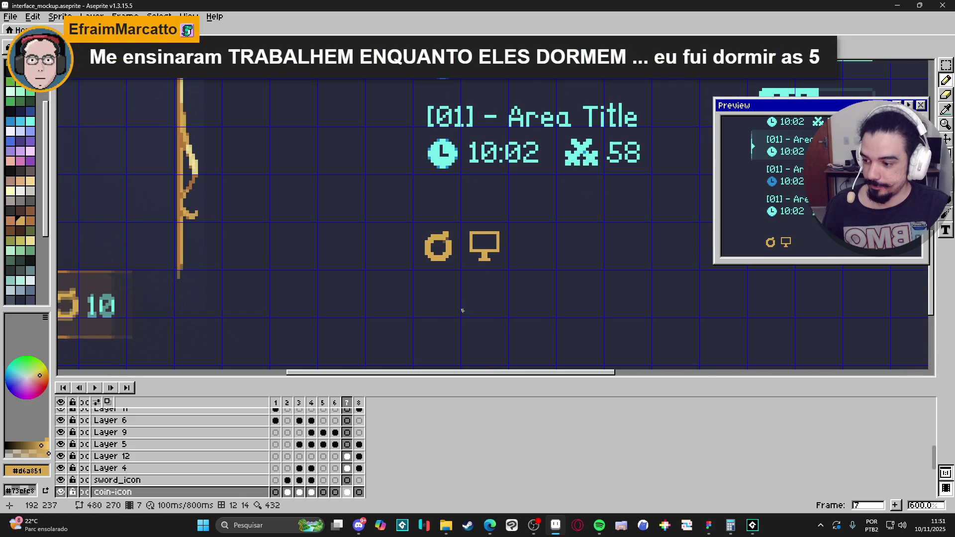
{"action": "scroll", "coordinate": [500, 294], "scroll_direction": "up", "scroll_amount": 2}
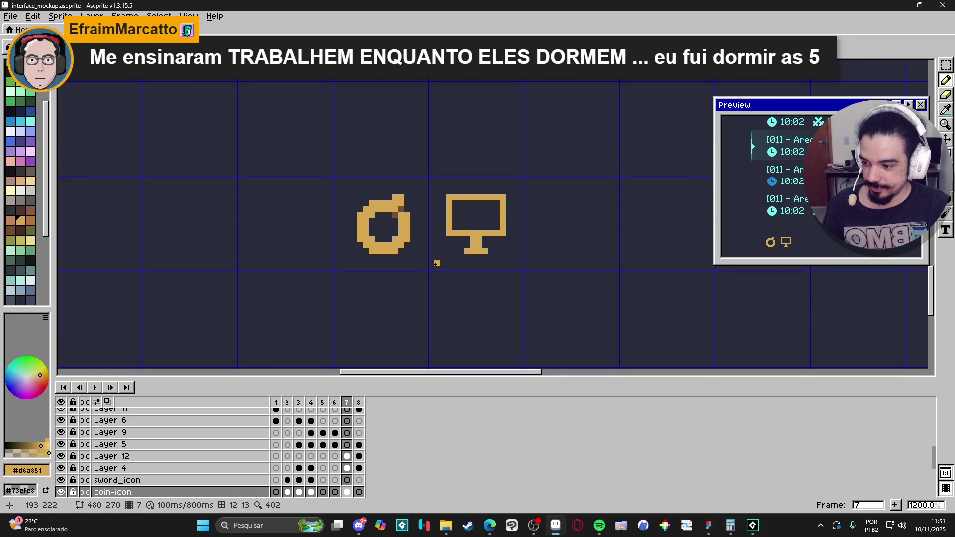
{"action": "scroll", "coordinate": [431, 233], "scroll_direction": "up", "scroll_amount": 3}
{"action": "left_click", "coordinate": [368, 184], "text": "alt"}
{"action": "left_click", "coordinate": [478, 221]}
{"action": "mouse_move", "coordinate": [481, 221]}
{"action": "left_mouse_down"}
{"action": "mouse_move", "coordinate": [501, 198]}
{"action": "mouse_move", "coordinate": [544, 217]}
{"action": "left_mouse_up"}
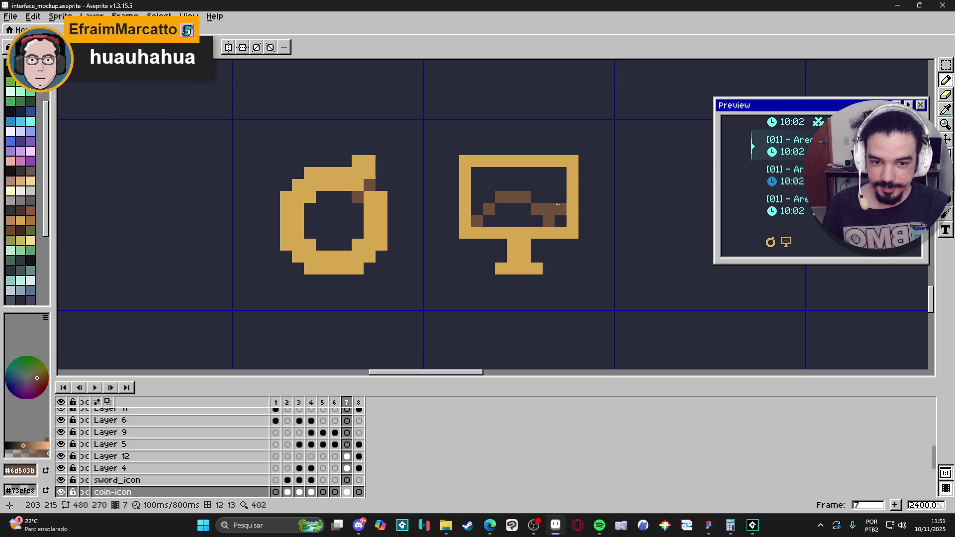
{"action": "left_click", "coordinate": [559, 202]}
Step: Refine the brown hill, redrawing its stepped diagonal with pixel-perfect drawing
{"action": "scroll", "coordinate": [561, 208], "scroll_direction": "down", "scroll_amount": 4}
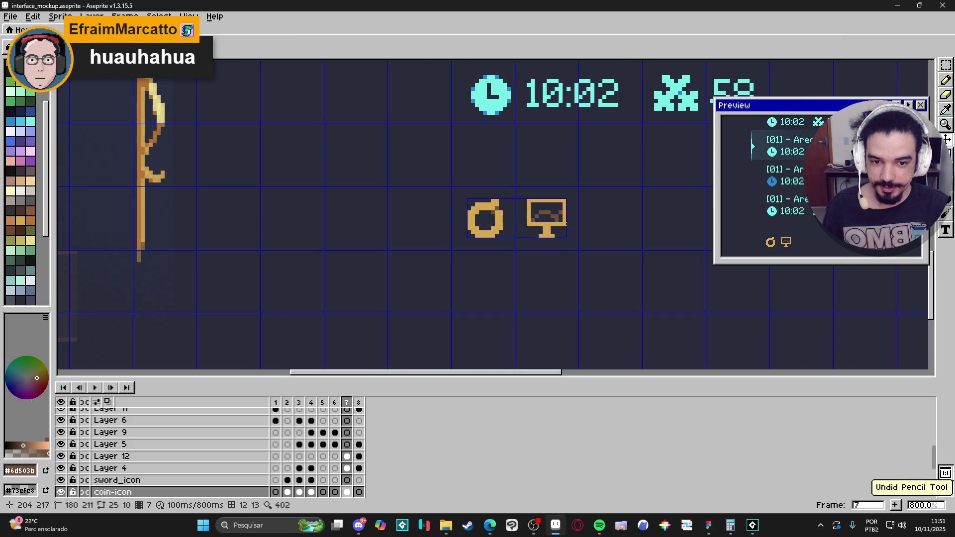
{"action": "scroll", "coordinate": [568, 235], "scroll_direction": "down", "scroll_amount": 2}
{"action": "scroll", "coordinate": [568, 234], "scroll_direction": "up", "scroll_amount": 3}
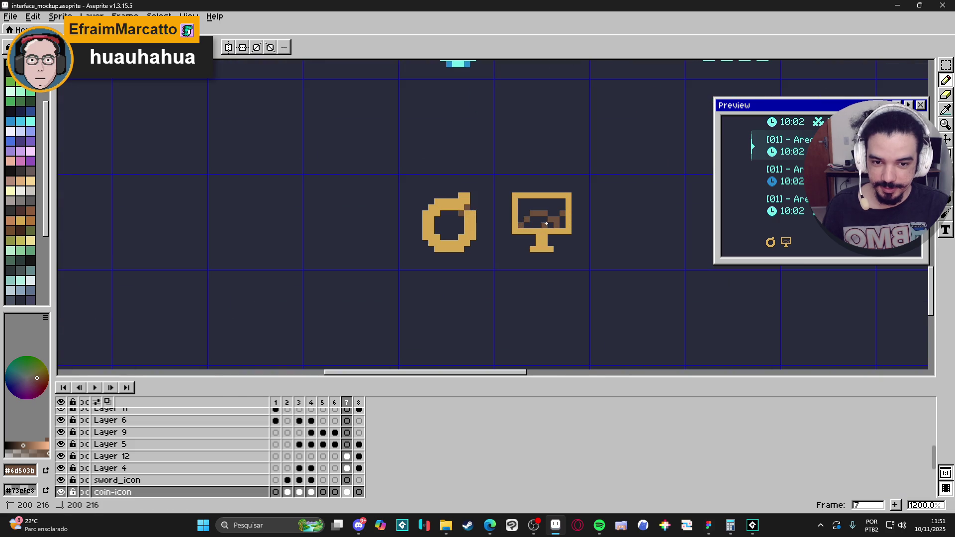
{"action": "mouse_move", "coordinate": [540, 223]}
{"action": "left_mouse_down"}
{"action": "mouse_move", "coordinate": [531, 223]}
{"action": "mouse_move", "coordinate": [563, 220]}
{"action": "left_mouse_up"}
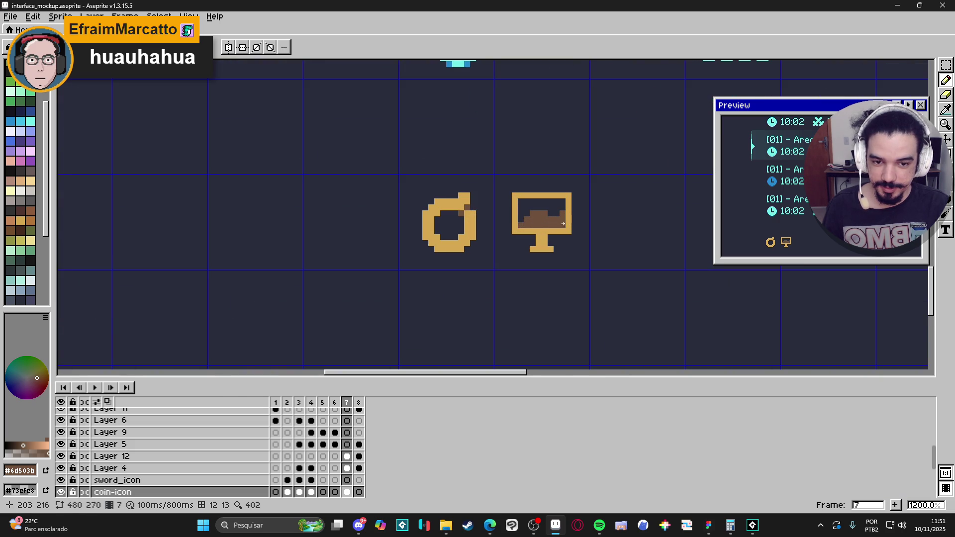
{"action": "scroll", "coordinate": [553, 224], "scroll_direction": "down", "scroll_amount": 3}
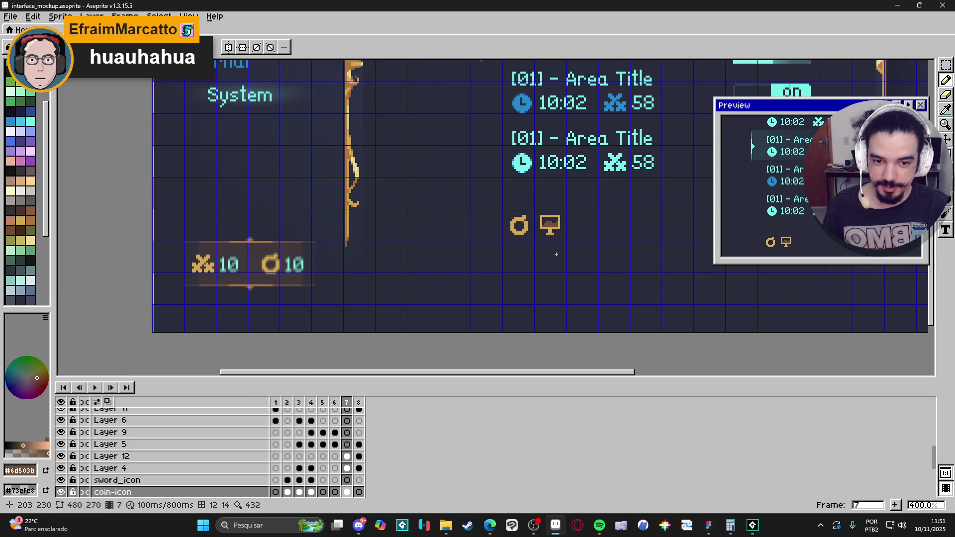
{"action": "scroll", "coordinate": [561, 245], "scroll_direction": "up", "scroll_amount": 6}
{"action": "key", "text": "ctrl+z"}
{"action": "key", "text": "ctrl+z"}
{"action": "key", "text": "ctrl+z"}
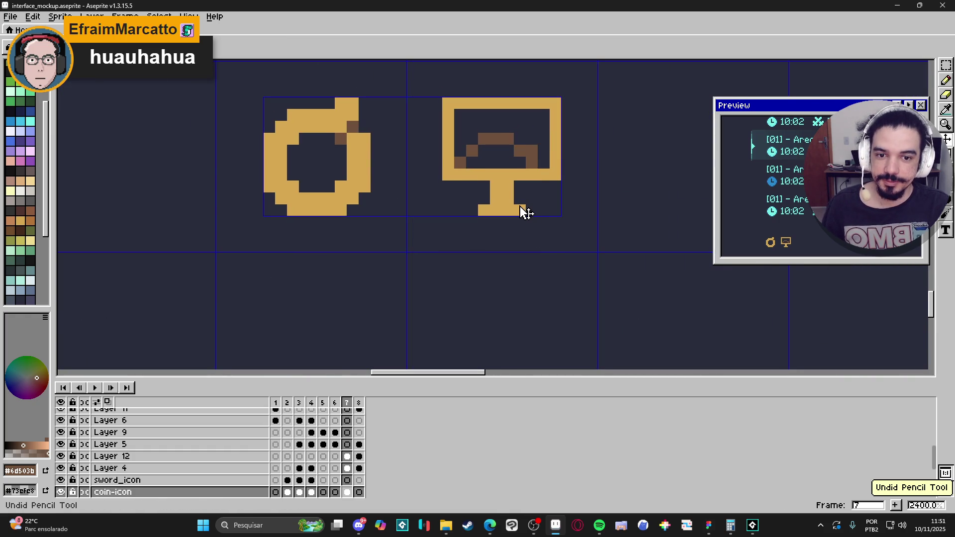
{"action": "scroll", "coordinate": [519, 205], "scroll_direction": "down", "scroll_amount": 3}
{"action": "scroll", "coordinate": [523, 199], "scroll_direction": "up", "scroll_amount": 3}
{"action": "left_click", "coordinate": [526, 188]}
{"action": "left_click", "coordinate": [513, 176]}
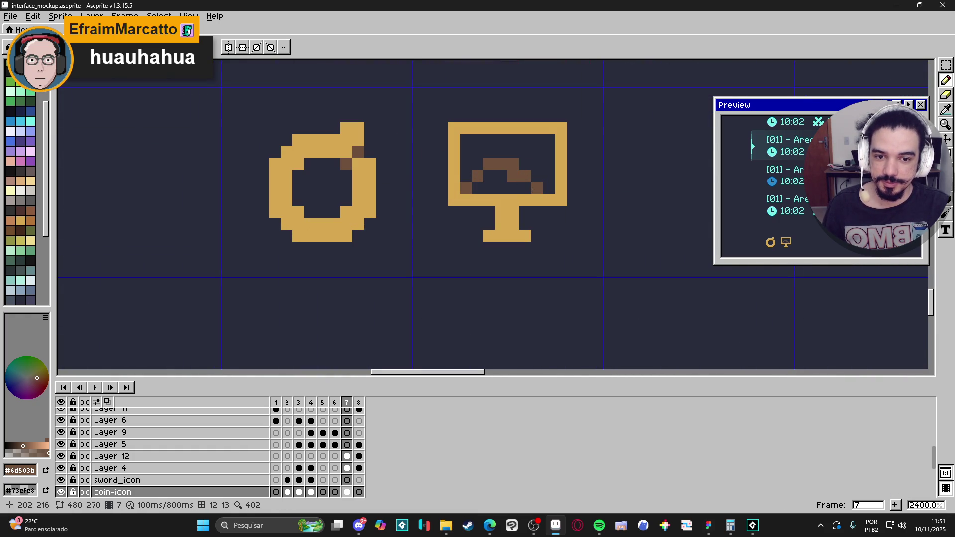
{"action": "key", "text": "ctrl+z"}
{"action": "left_click_drag", "start_coordinate": [513, 172], "coordinate": [536, 187]}
{"action": "scroll", "coordinate": [536, 187], "scroll_direction": "down", "scroll_amount": 5}
{"action": "scroll", "coordinate": [529, 200], "scroll_direction": "up", "scroll_amount": 2}
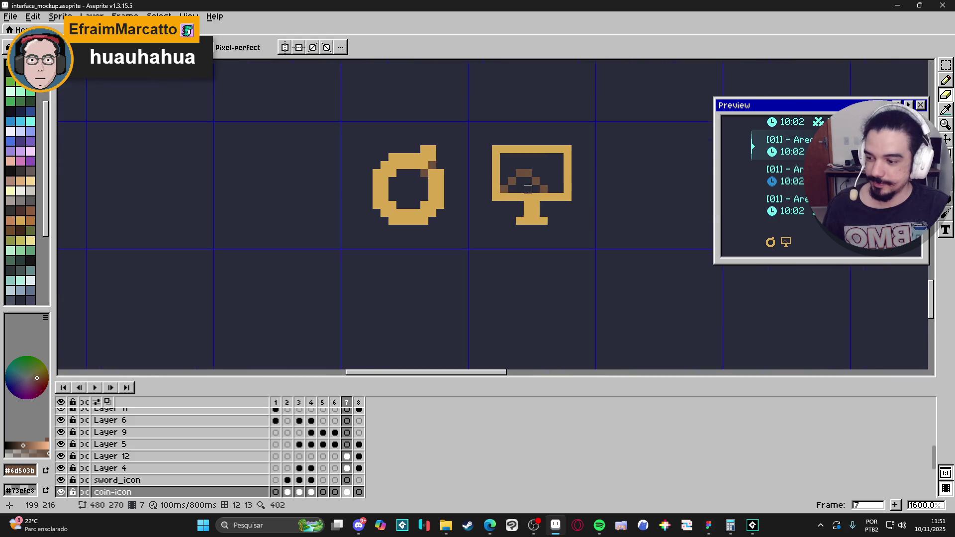
Step: Try filling the monitor screen brown, then undo the fill
{"action": "key", "text": "g"}
{"action": "left_click", "coordinate": [527, 193]}
{"action": "scroll", "coordinate": [537, 204], "scroll_direction": "down", "scroll_amount": 3}
{"action": "scroll", "coordinate": [541, 201], "scroll_direction": "up", "scroll_amount": 3}
{"action": "scroll", "coordinate": [547, 209], "scroll_direction": "down", "scroll_amount": 5}
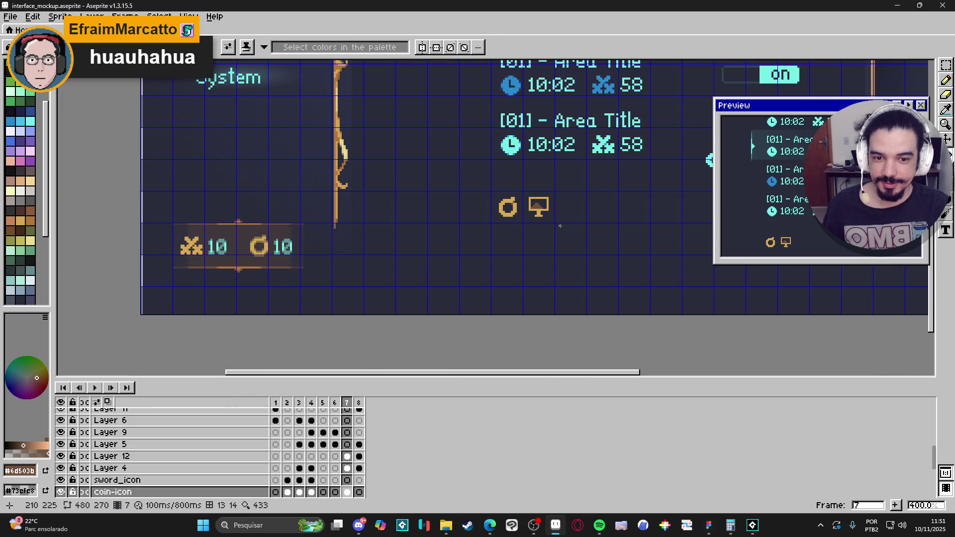
{"action": "scroll", "coordinate": [564, 230], "scroll_direction": "up", "scroll_amount": 6}
{"action": "key", "text": "ctrl+z"}
{"action": "key", "text": "ctrl+y"}
{"action": "key", "text": "ctrl+z"}
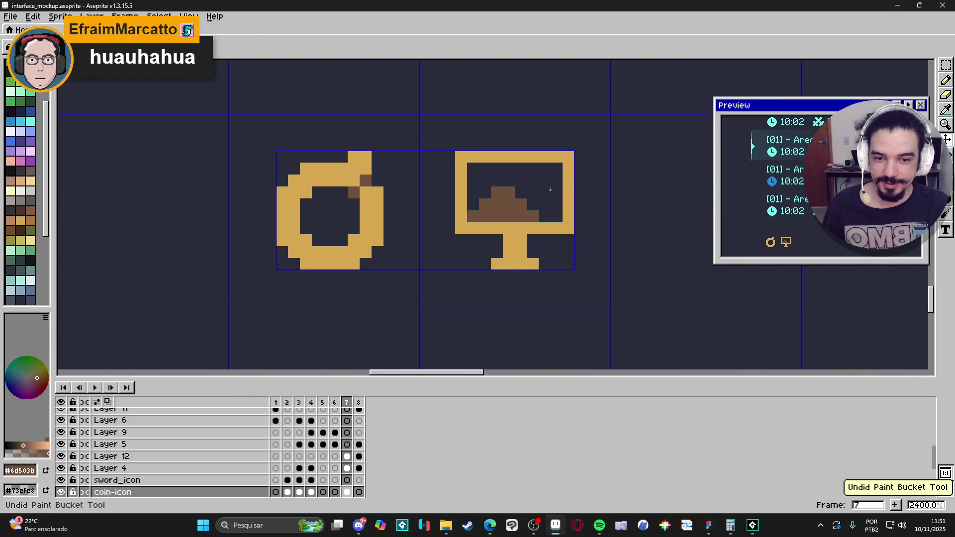
{"action": "scroll", "coordinate": [553, 234], "scroll_direction": "down", "scroll_amount": 6}
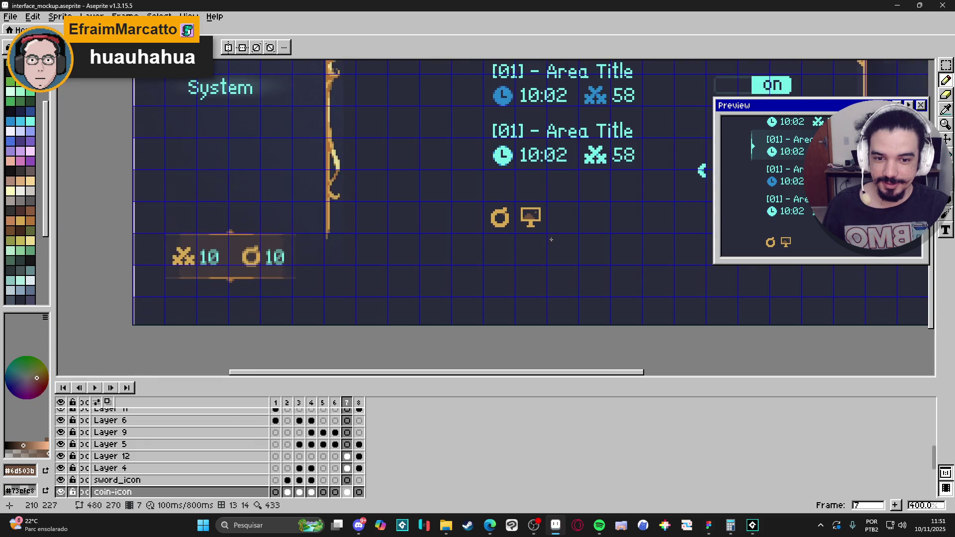
{"action": "scroll", "coordinate": [551, 239], "scroll_direction": "up", "scroll_amount": 4}
{"action": "scroll", "coordinate": [506, 216], "scroll_direction": "up", "scroll_amount": 1}
Step: Marquee-select the gold monitor icon and copy it for Figma
{"action": "key", "text": "m"}
{"action": "left_click_drag", "start_coordinate": [468, 155], "coordinate": [547, 234]}
{"action": "key", "text": "ctrl+s"}
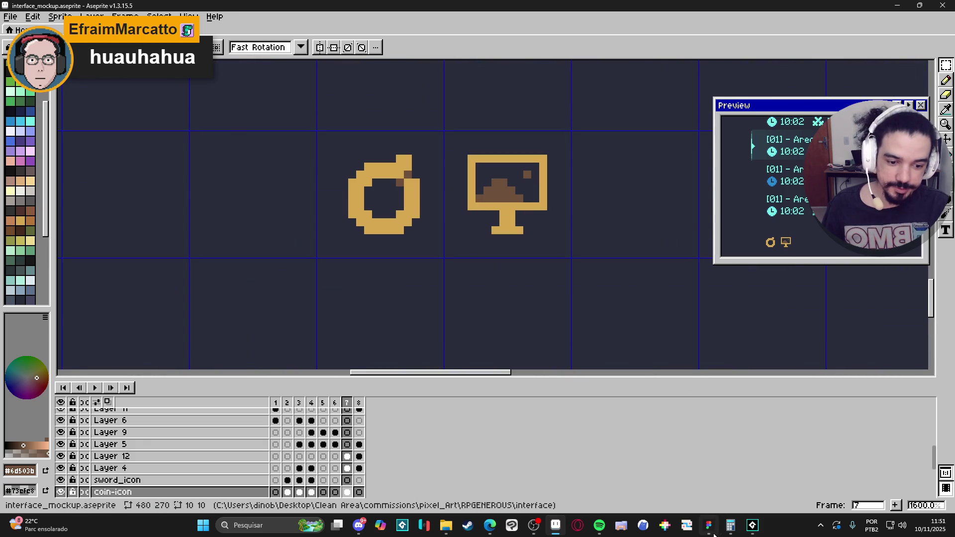
{"action": "key", "text": "alt+Tab"}
Step: Paste the monitor icon into the settings frame, then delete the misplaced copy
{"action": "scroll", "coordinate": [547, 145], "scroll_direction": "up", "scroll_amount": 3}
{"action": "left_click", "coordinate": [547, 146]}
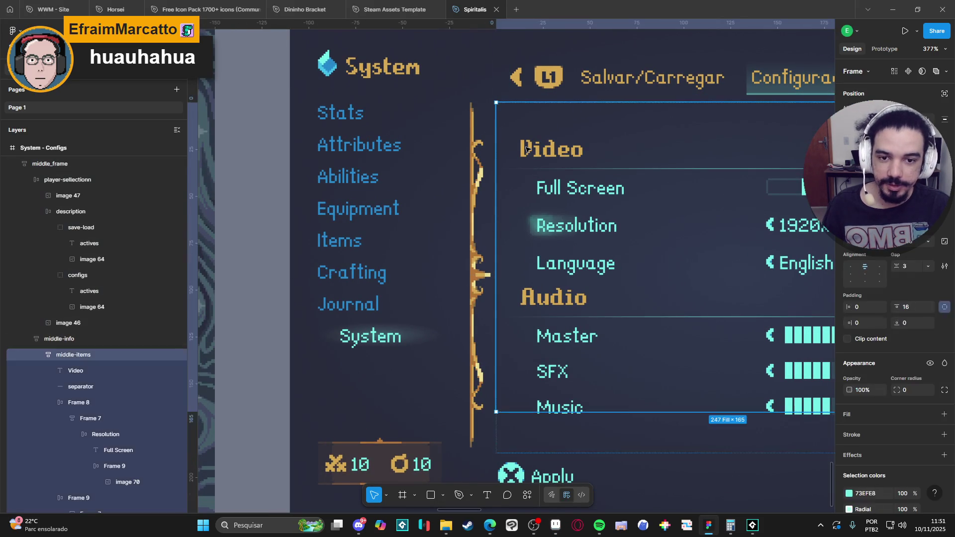
{"action": "left_click", "coordinate": [124, 367]}
{"action": "left_click", "coordinate": [537, 383]}
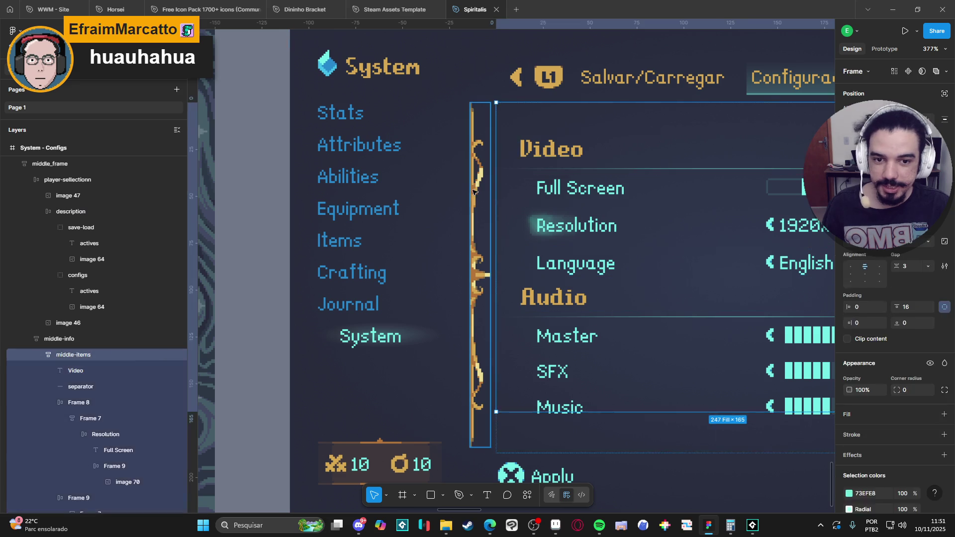
{"action": "key", "text": "ctrl+v"}
{"action": "key", "text": "Delete"}
Step: Wrap the Video heading text in a group converted to an auto-layout frame
{"action": "left_click", "coordinate": [584, 260]}
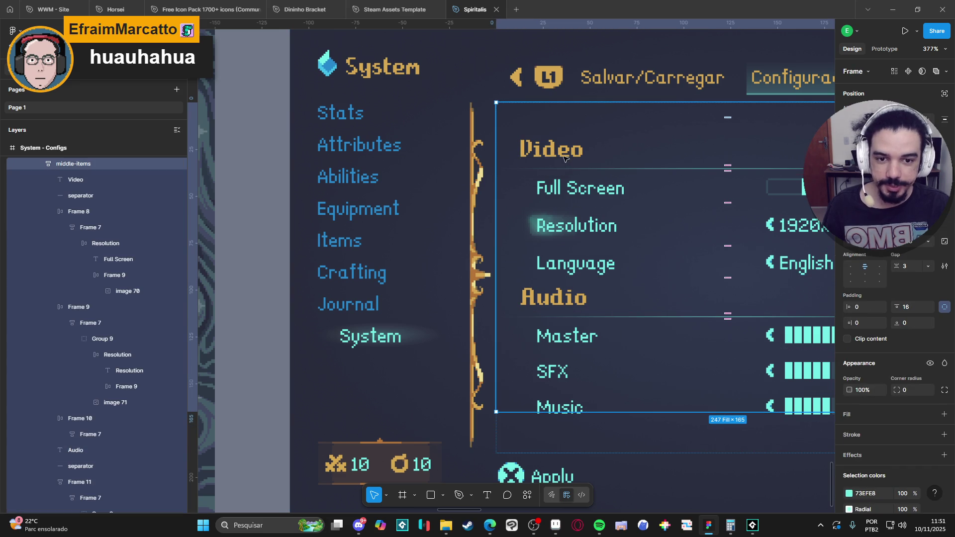
{"action": "double_click", "coordinate": [565, 156]}
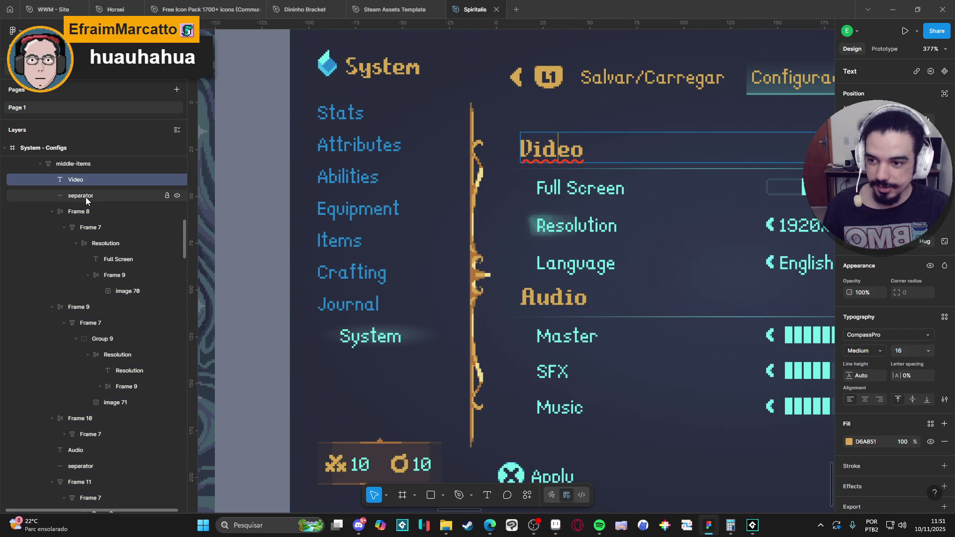
{"action": "key", "text": "Escape"}
{"action": "key", "text": "Escape"}
{"action": "key", "text": "alt+l"}
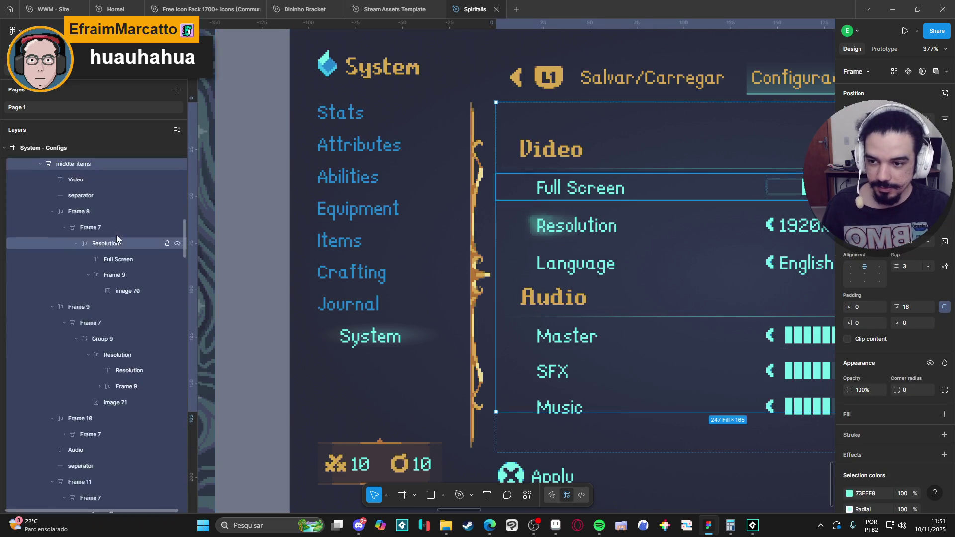
{"action": "double_click", "coordinate": [560, 155]}
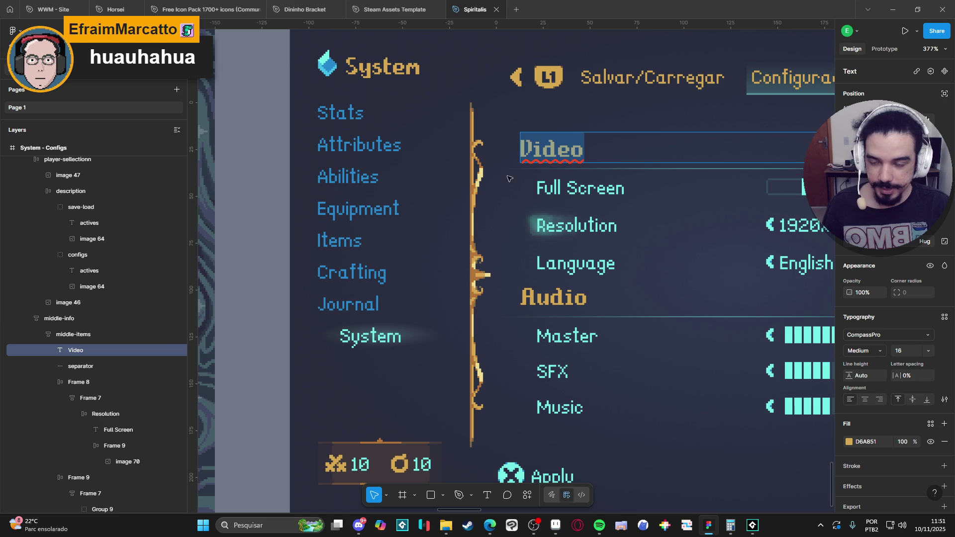
{"action": "key", "text": "Escape"}
{"action": "key", "text": "ctrl+g"}
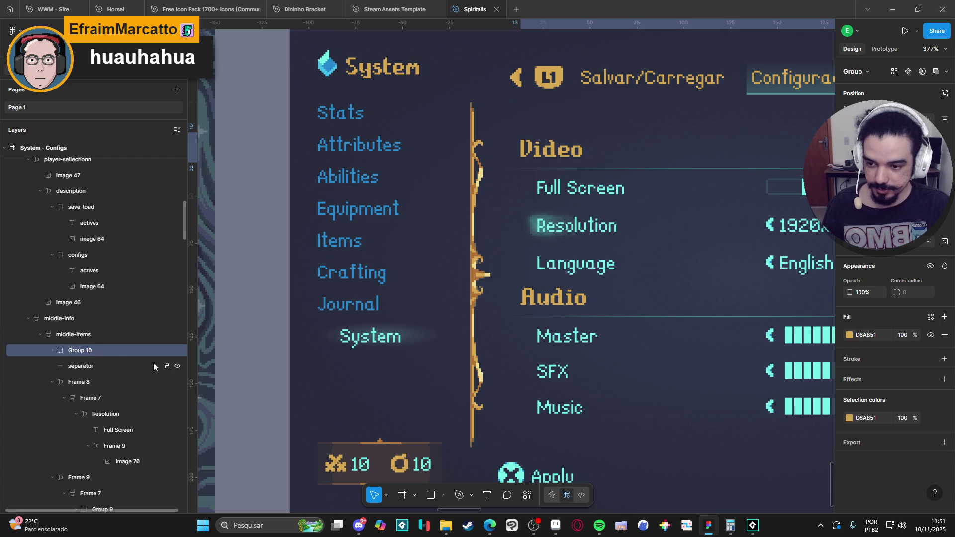
{"action": "key", "text": "shift+a"}
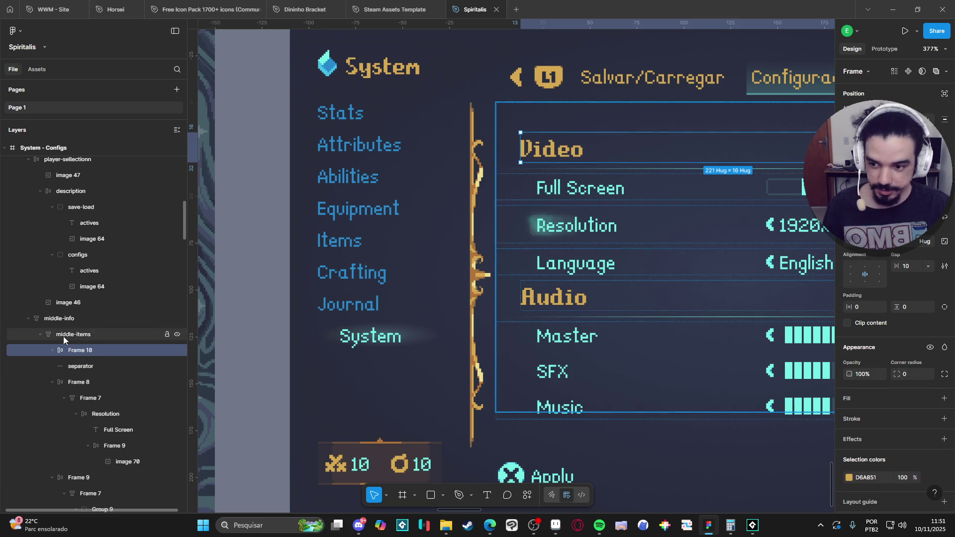
Step: Paste the monitor icon into the Video frame and order it before the Video text
{"action": "key", "text": "ctrl+v"}
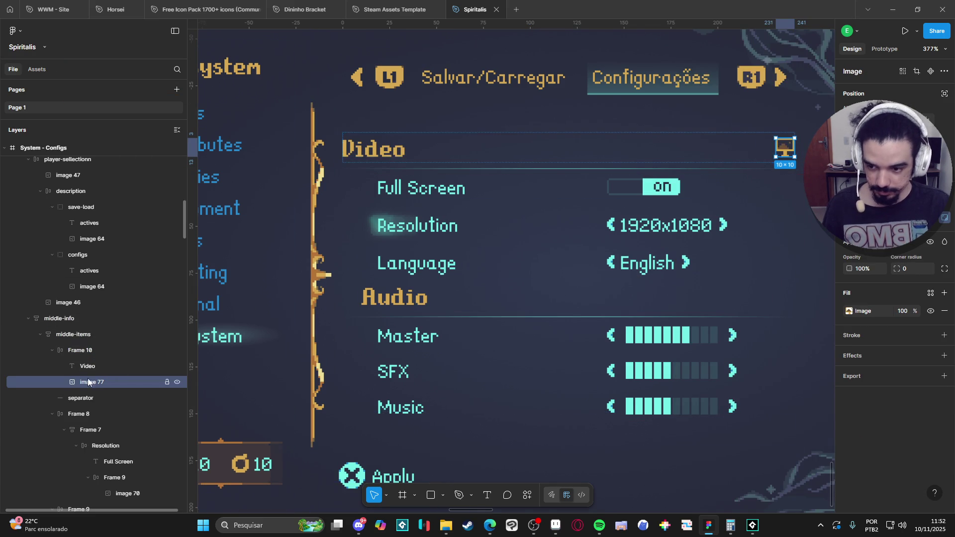
{"action": "left_click", "coordinate": [96, 367]}
{"action": "left_click_drag", "start_coordinate": [93, 383], "coordinate": [102, 363]}
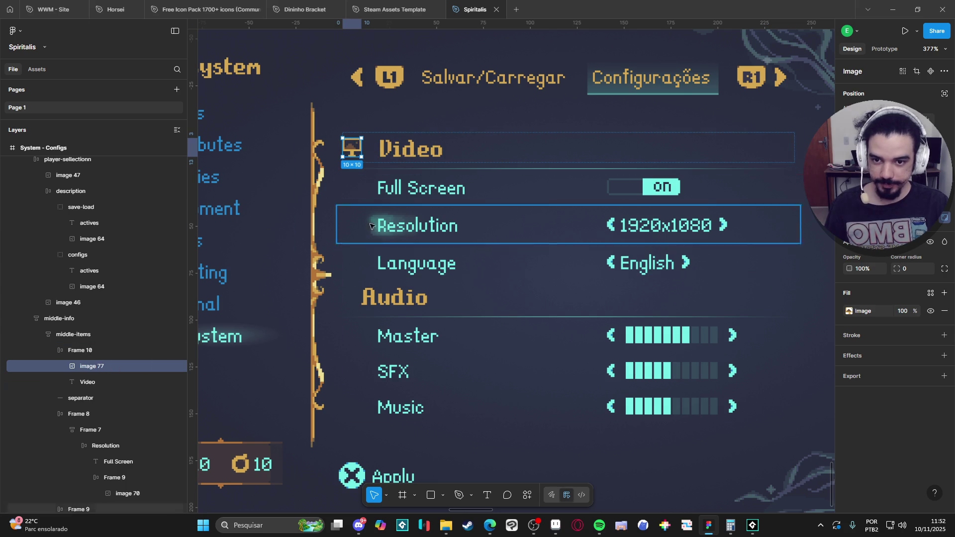
{"action": "scroll", "coordinate": [697, 324], "scroll_direction": "down", "scroll_amount": 3}
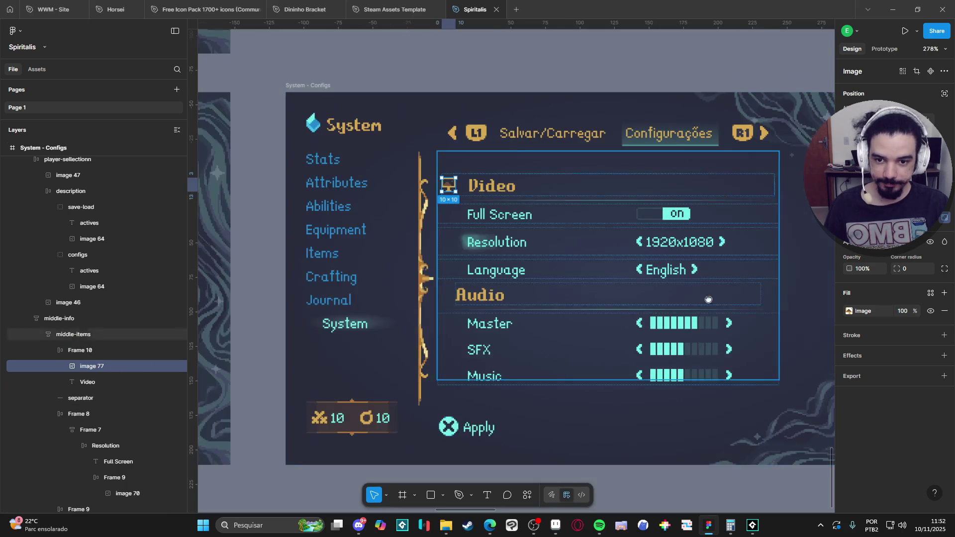
{"action": "scroll", "coordinate": [569, 430], "scroll_direction": "up", "scroll_amount": 2}
{"action": "left_click", "coordinate": [571, 431]}
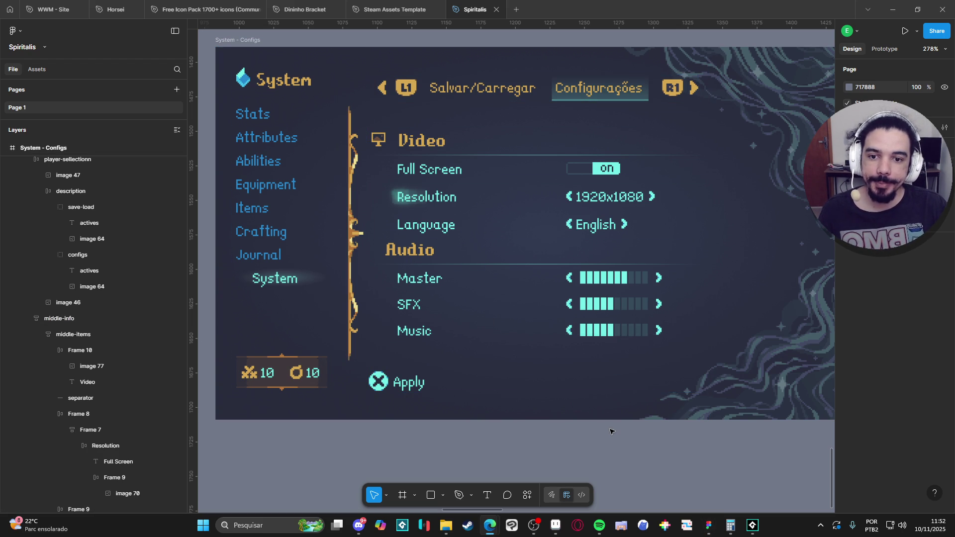
Step: Pan to view the whole Configs menu, then return to Aseprite
{"action": "left_click_drag", "start_coordinate": [625, 435], "coordinate": [606, 438]}
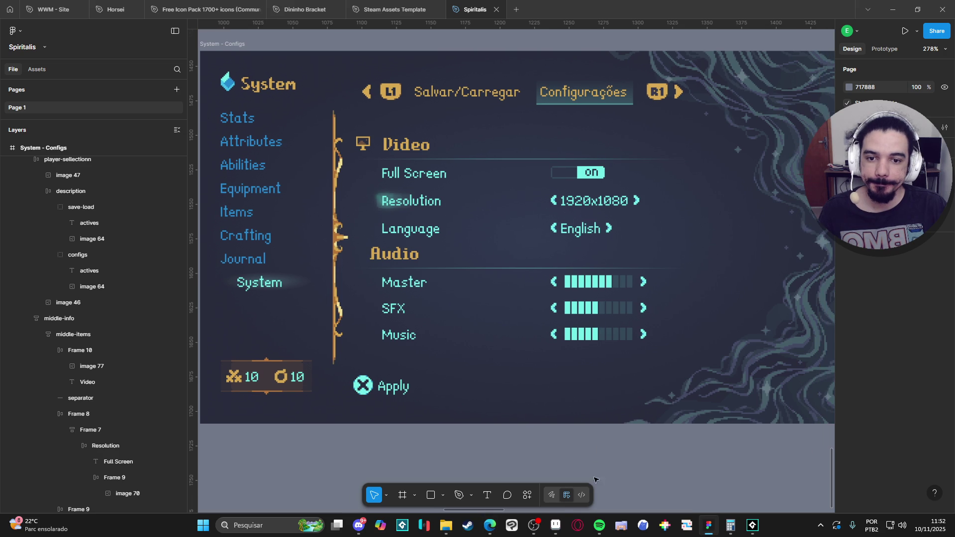
{"action": "left_click", "coordinate": [553, 532]}
{"action": "scroll", "coordinate": [441, 213], "scroll_direction": "down", "scroll_amount": 2}
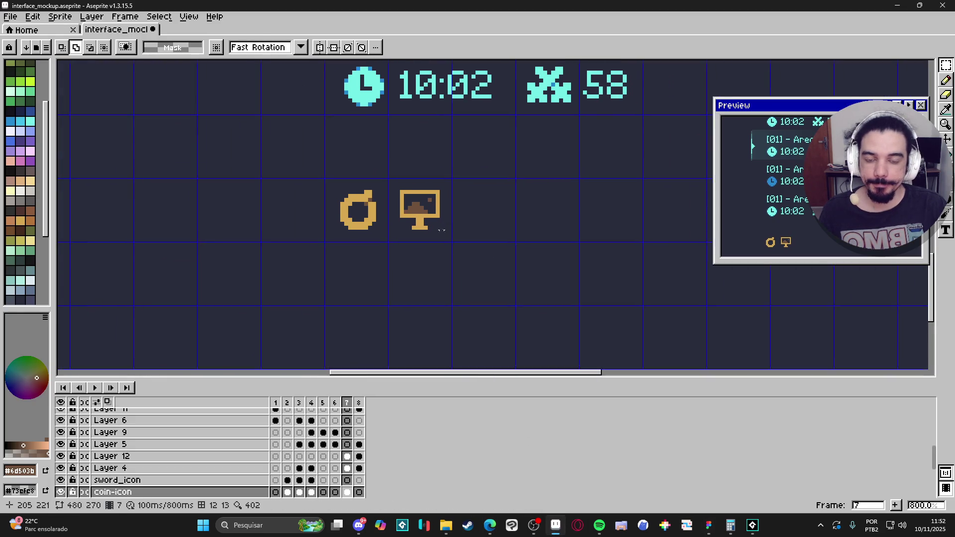
Step: Duplicate the gold monitor icon and place the copy to its right
{"action": "scroll", "coordinate": [443, 230], "scroll_direction": "up", "scroll_amount": 2}
{"action": "key", "text": "b"}
{"action": "left_click_drag", "start_coordinate": [508, 205], "coordinate": [495, 208]}
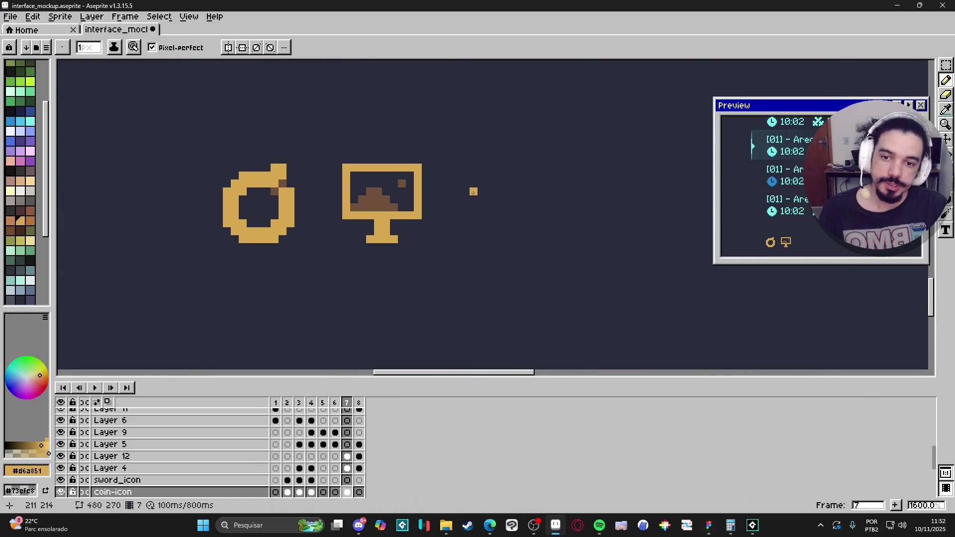
{"action": "key", "text": "b"}
{"action": "key", "text": "m"}
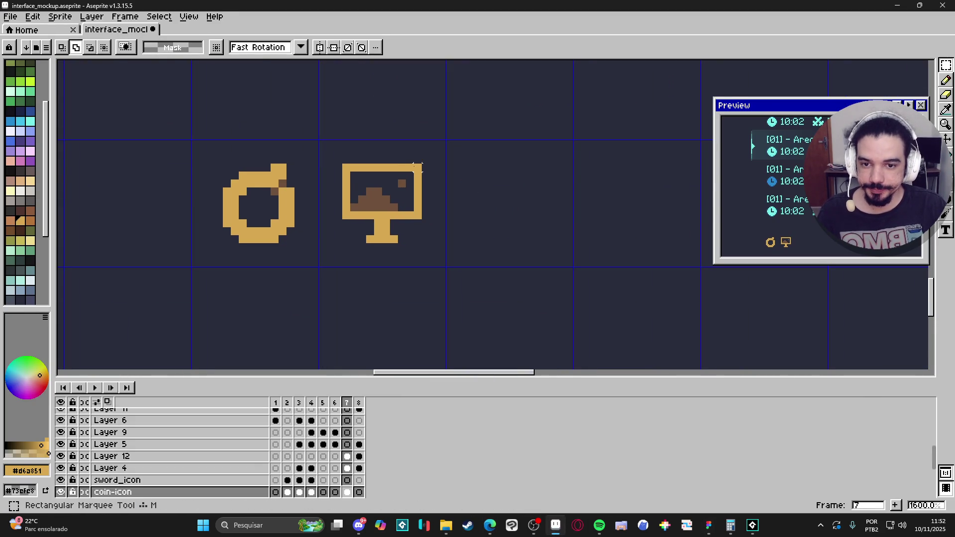
{"action": "mouse_move", "coordinate": [424, 162]}
{"action": "left_mouse_down"}
{"action": "mouse_move", "coordinate": [340, 245]}
{"action": "mouse_move", "coordinate": [529, 228]}
{"action": "mouse_move", "coordinate": [498, 229]}
{"action": "left_mouse_up"}
{"action": "key", "text": "ctrl+d"}
{"action": "key", "text": "b"}
{"action": "left_click", "coordinate": [539, 222]}
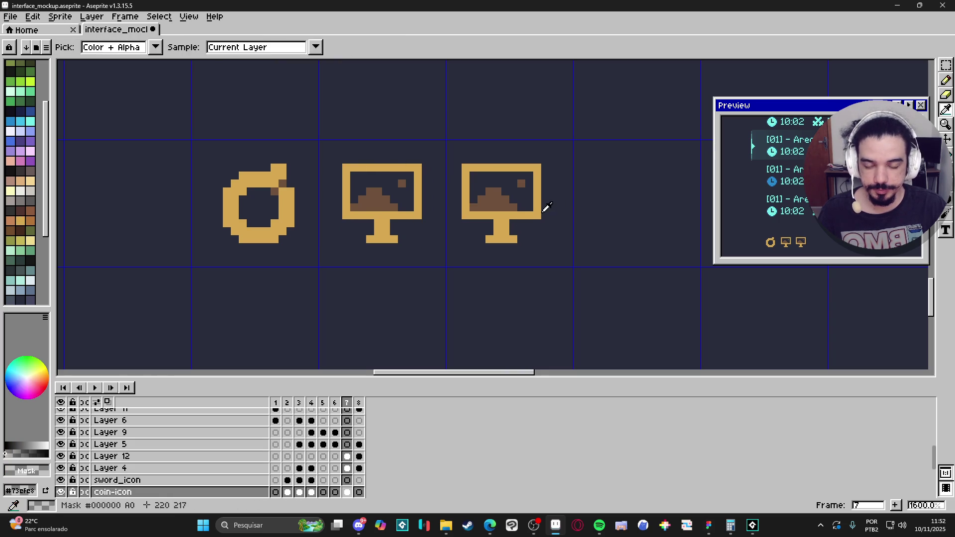
{"action": "key", "text": "ctrl+z"}
Step: Cover the copy with a solid gold filled rectangle and erase a diagonal for the speaker cone
{"action": "key", "text": "u"}
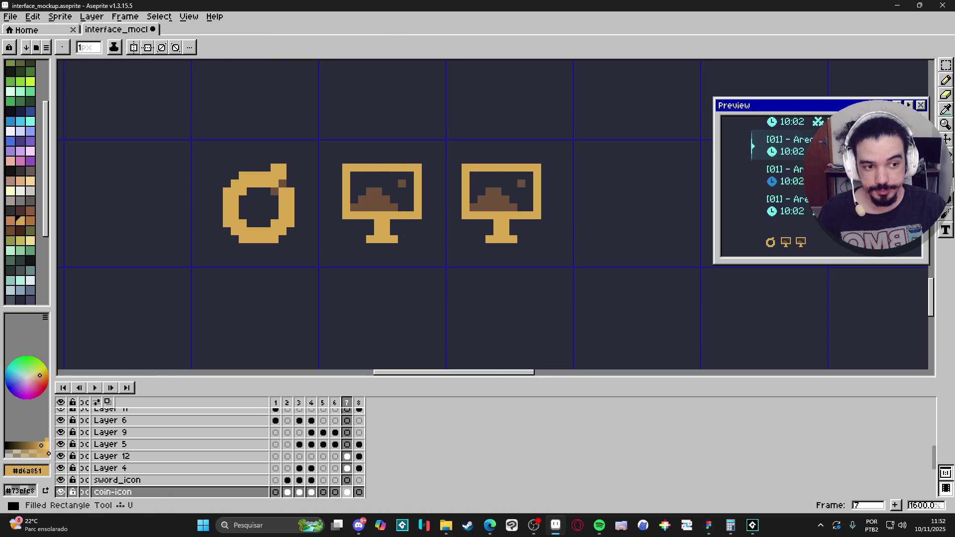
{"action": "left_click", "coordinate": [444, 223]}
{"action": "mouse_move", "coordinate": [462, 215]}
{"action": "left_mouse_down"}
{"action": "mouse_move", "coordinate": [540, 241]}
{"action": "mouse_move", "coordinate": [485, 171]}
{"action": "mouse_move", "coordinate": [463, 164]}
{"action": "left_mouse_up"}
{"action": "key", "text": "e"}
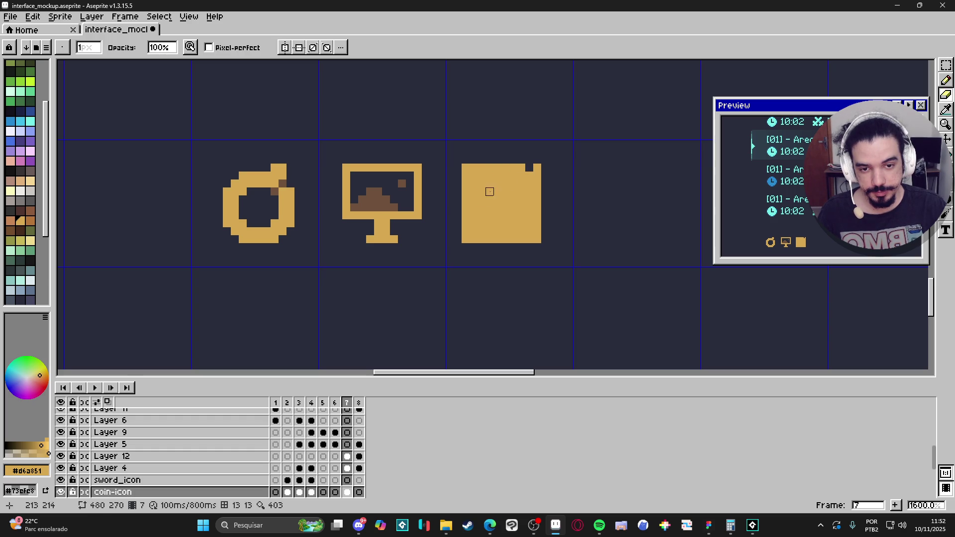
{"action": "left_click", "coordinate": [466, 200], "text": "shift"}
{"action": "key", "text": "ctrl+z"}
{"action": "left_click", "coordinate": [465, 191], "text": "shift"}
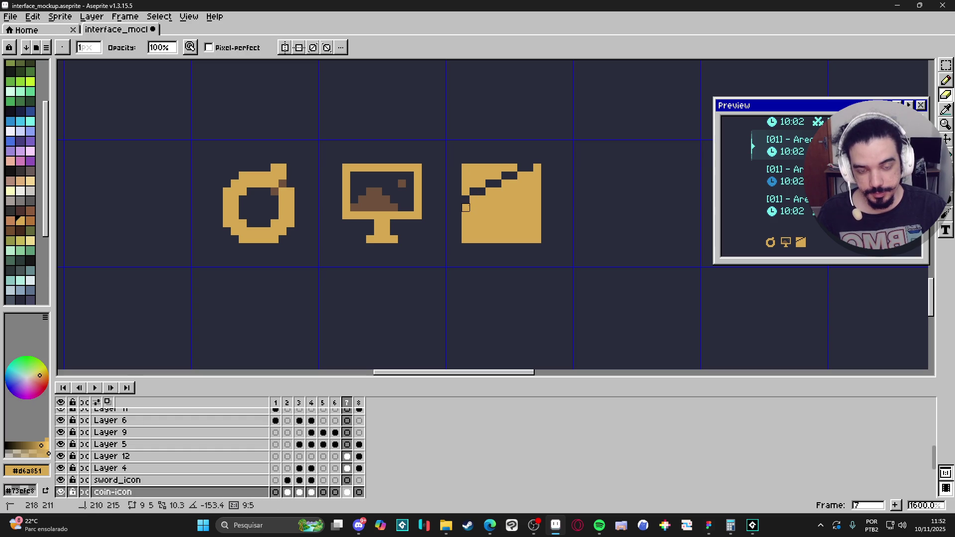
{"action": "left_click", "coordinate": [466, 215]}
{"action": "left_click", "coordinate": [521, 239], "text": "shift"}
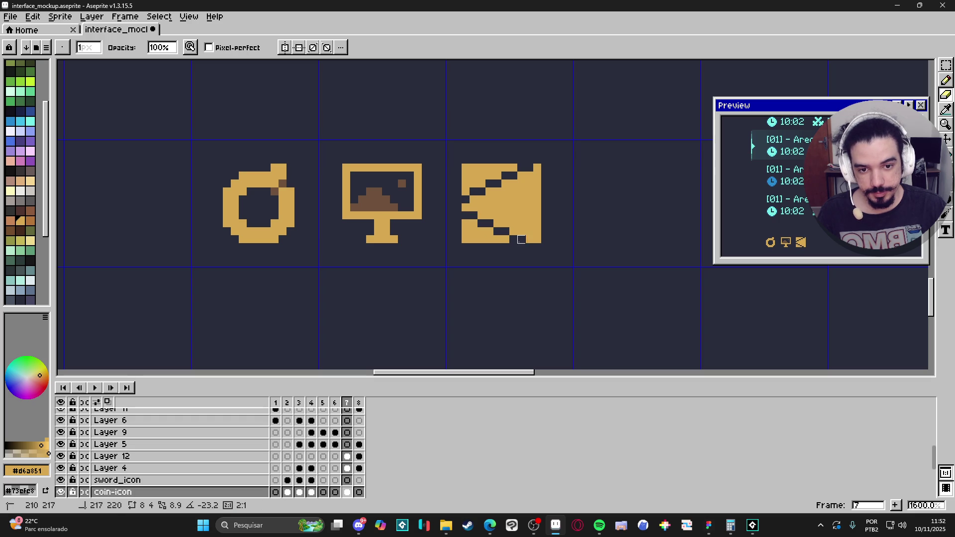
Step: Erase the cone's lower edge, the rightmost column and the top-left and bottom-left corners
{"action": "key", "text": "ctrl+z"}
{"action": "left_click", "coordinate": [521, 240], "text": "shift"}
{"action": "key", "text": "ctrl+z"}
{"action": "left_click", "coordinate": [529, 239], "text": "shift"}
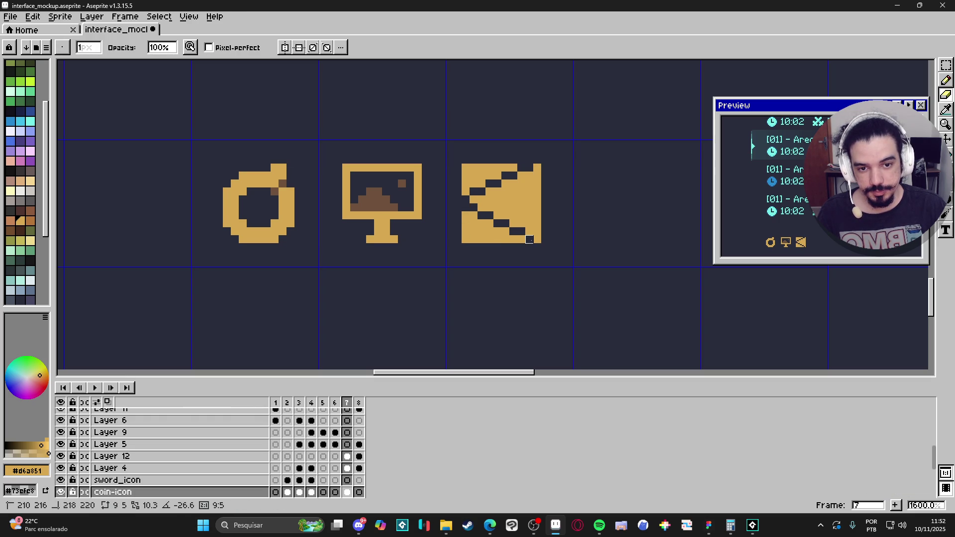
{"action": "key", "text": "ctrl+z"}
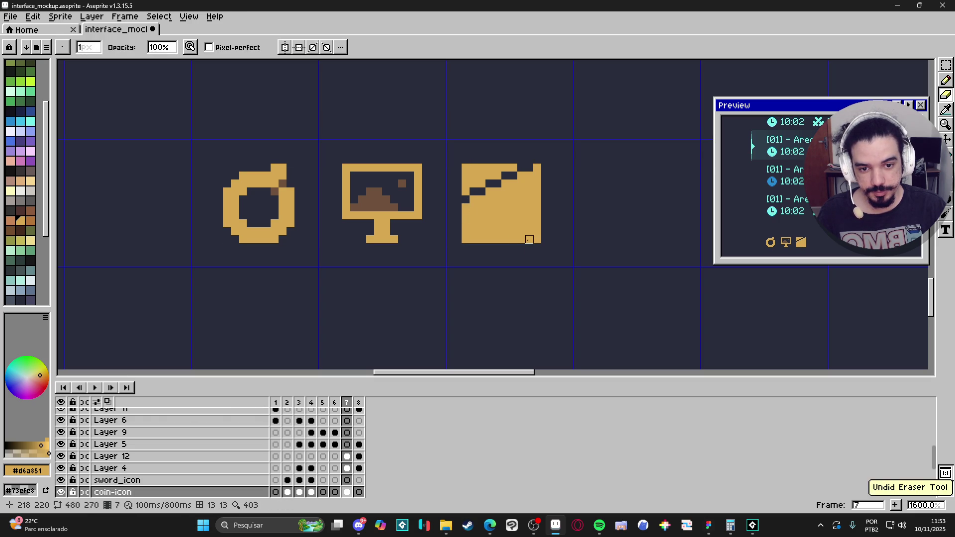
{"action": "left_click", "coordinate": [457, 207], "text": "shift"}
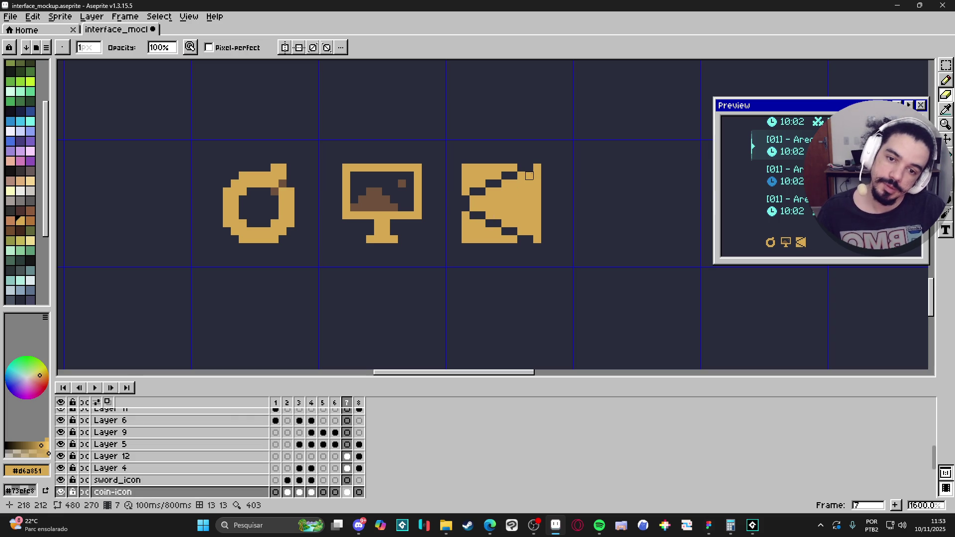
{"action": "left_click_drag", "start_coordinate": [537, 171], "coordinate": [537, 240]}
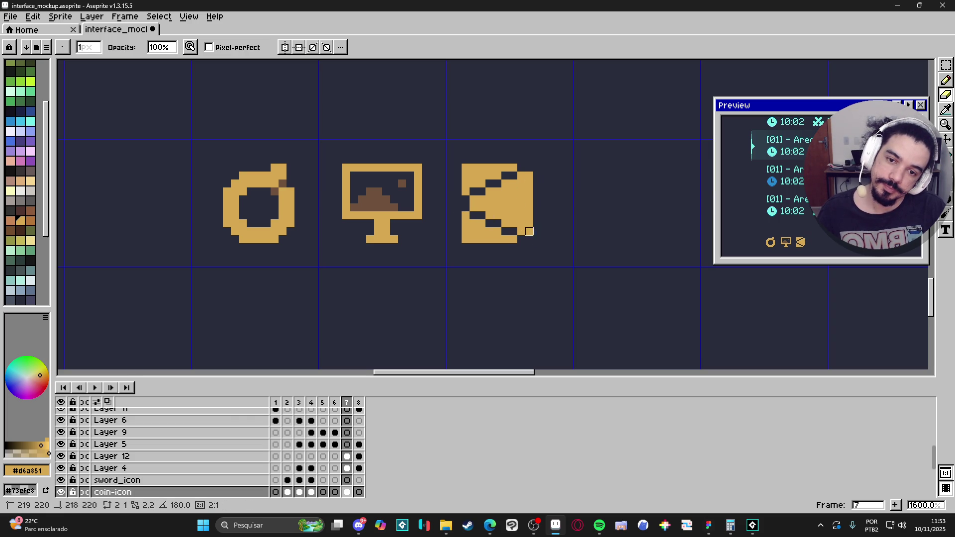
{"action": "mouse_move", "coordinate": [505, 175]}
{"action": "left_mouse_down"}
{"action": "mouse_move", "coordinate": [465, 160]}
{"action": "mouse_move", "coordinate": [497, 176]}
{"action": "mouse_move", "coordinate": [473, 192]}
{"action": "mouse_move", "coordinate": [489, 184]}
{"action": "left_mouse_up"}
{"action": "key", "text": "plus"}
{"action": "mouse_move", "coordinate": [474, 232]}
{"action": "left_mouse_down"}
{"action": "mouse_move", "coordinate": [462, 215]}
{"action": "mouse_move", "coordinate": [494, 244]}
{"action": "mouse_move", "coordinate": [492, 233]}
{"action": "mouse_move", "coordinate": [508, 236]}
{"action": "left_mouse_up"}
Step: Add gold pixels along the speaker's top-left and bottom-left edges, then shrink the eraser to 1px
{"action": "key", "text": "b"}
{"action": "left_click", "coordinate": [482, 221]}
{"action": "left_click", "coordinate": [482, 184]}
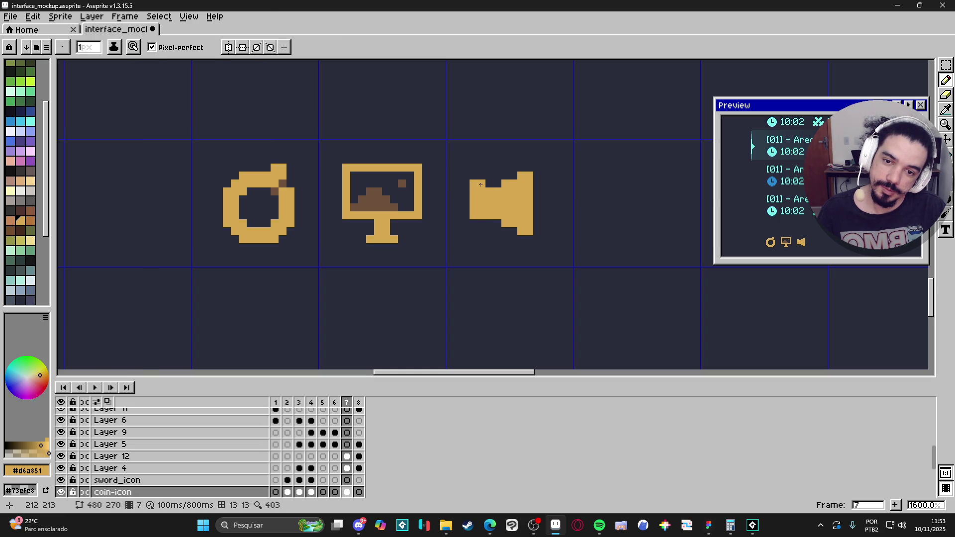
{"action": "left_click_drag", "start_coordinate": [473, 223], "coordinate": [490, 180]}
{"action": "key", "text": "e"}
{"action": "key", "text": "minus"}
Step: Try a brown line down the speaker, then undo it
{"action": "scroll", "coordinate": [527, 299], "scroll_direction": "down", "scroll_amount": 4}
{"action": "scroll", "coordinate": [525, 299], "scroll_direction": "up", "scroll_amount": 7}
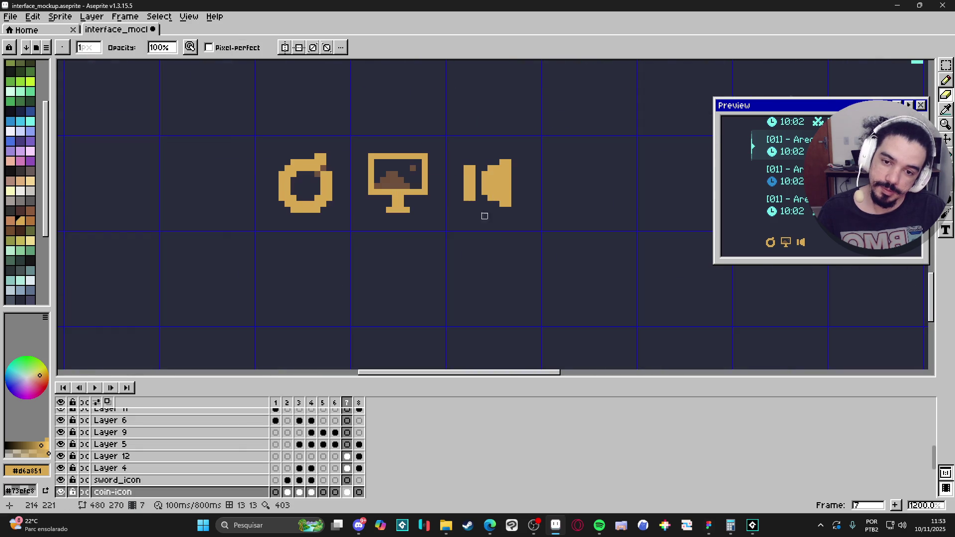
{"action": "key", "text": "b"}
{"action": "left_click_drag", "start_coordinate": [560, 167], "coordinate": [559, 208]}
{"action": "scroll", "coordinate": [560, 206], "scroll_direction": "down", "scroll_amount": 7}
{"action": "key", "text": "ctrl+z"}
{"action": "key", "text": "v"}
{"action": "scroll", "coordinate": [569, 207], "scroll_direction": "up", "scroll_amount": 5}
{"action": "key", "text": "b"}
{"action": "scroll", "coordinate": [559, 205], "scroll_direction": "down", "scroll_amount": 5}
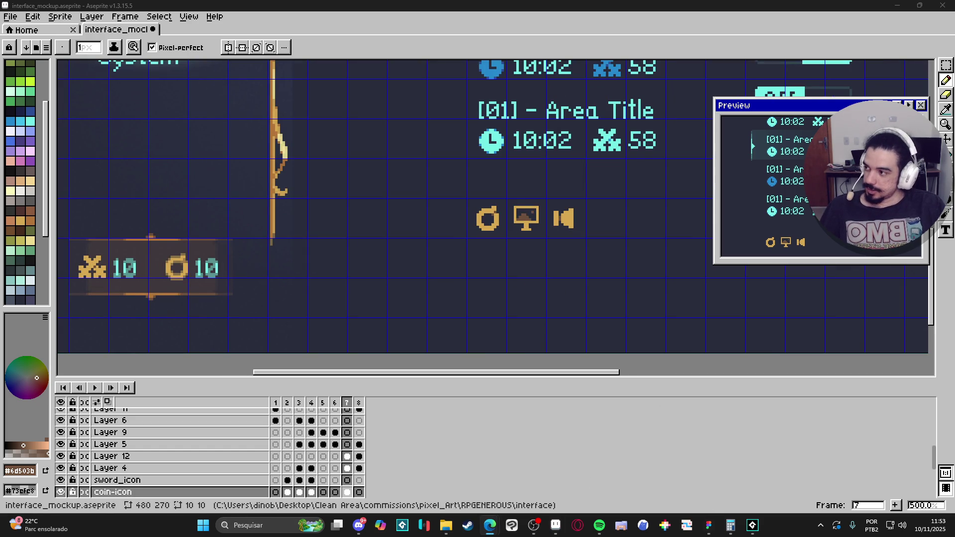
Step: Search the web for 'audio icon' references, then return to Aseprite
{"action": "type", "text": "audio icon"}
{"action": "key", "text": "Return"}
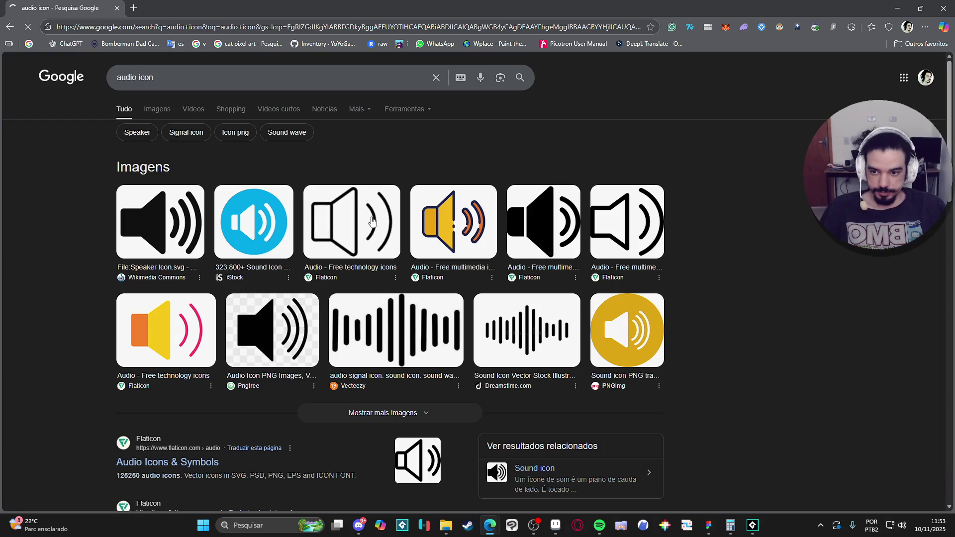
{"action": "key", "text": "alt+Tab"}
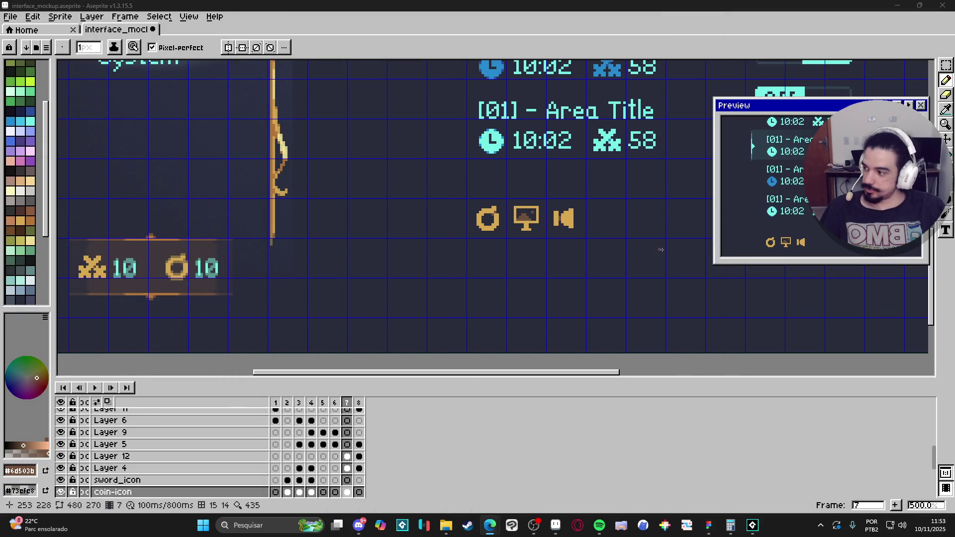
{"action": "scroll", "coordinate": [562, 215], "scroll_direction": "up", "scroll_amount": 7}
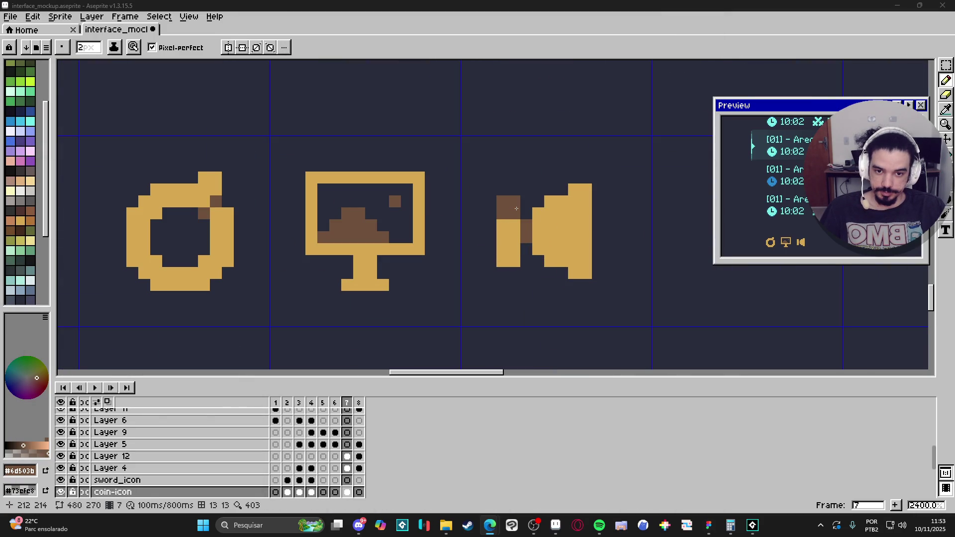
Step: Erase the brown block on the speaker and repaint that column and top row in gold
{"action": "key", "text": "e"}
{"action": "left_click", "coordinate": [514, 211]}
{"action": "left_click", "coordinate": [515, 271]}
{"action": "key", "text": "b"}
{"action": "left_click", "coordinate": [508, 244], "text": "alt"}
{"action": "left_click", "coordinate": [523, 248]}
{"action": "mouse_move", "coordinate": [523, 247]}
{"action": "left_mouse_down"}
{"action": "mouse_move", "coordinate": [527, 224]}
{"action": "mouse_move", "coordinate": [503, 212]}
{"action": "left_mouse_up"}
{"action": "left_click", "coordinate": [527, 213]}
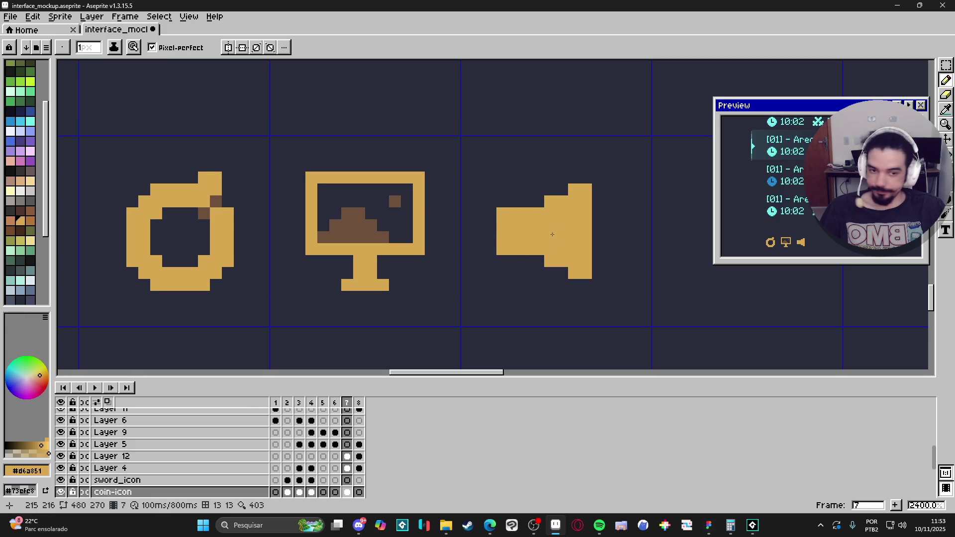
{"action": "scroll", "coordinate": [557, 243], "scroll_direction": "right", "scroll_amount": 1}
{"action": "scroll", "coordinate": [571, 252], "scroll_direction": "down", "scroll_amount": 5}
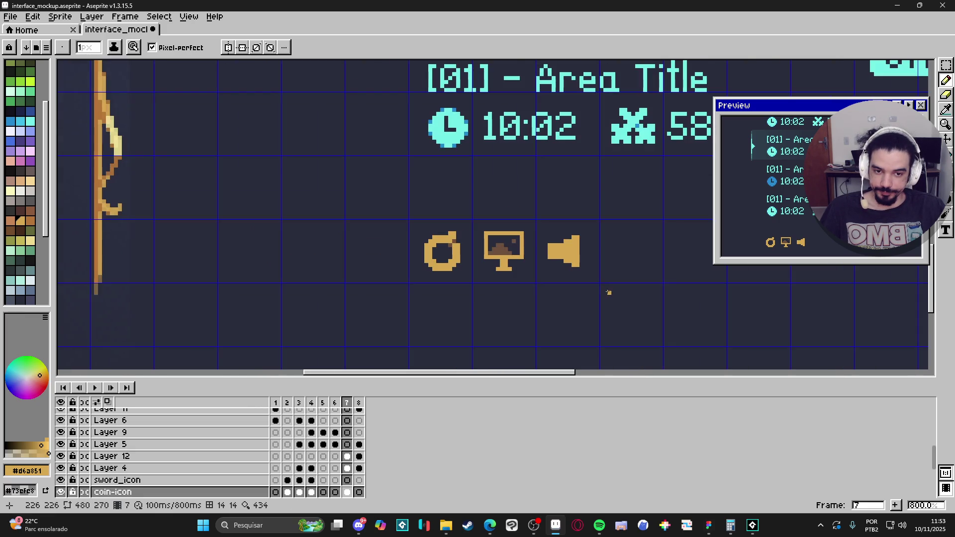
{"action": "scroll", "coordinate": [572, 264], "scroll_direction": "up", "scroll_amount": 6}
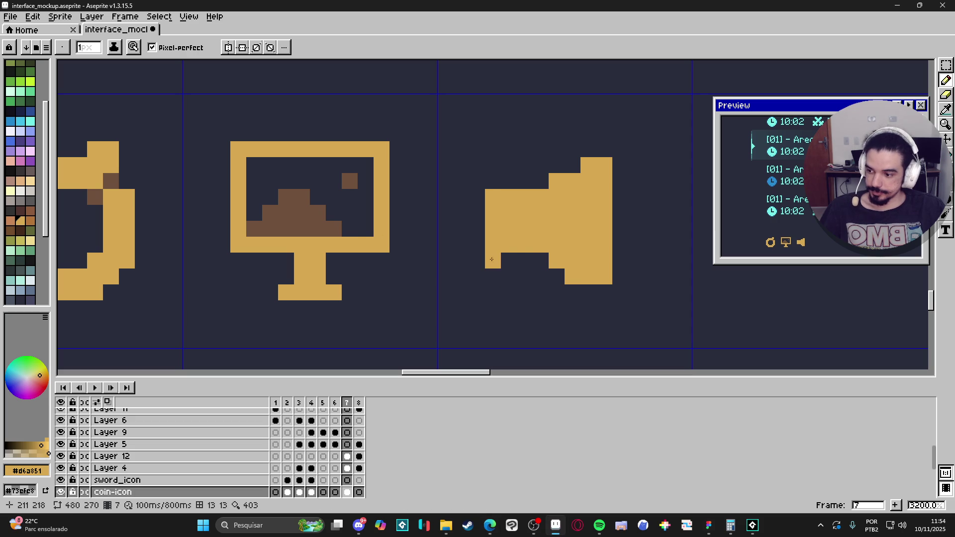
Step: Fill the notch at the speaker's bottom and extend its bottom-right corner with gold
{"action": "left_click", "coordinate": [557, 277]}
{"action": "scroll", "coordinate": [585, 288], "scroll_direction": "up", "scroll_amount": 2}
{"action": "left_click", "coordinate": [614, 294]}
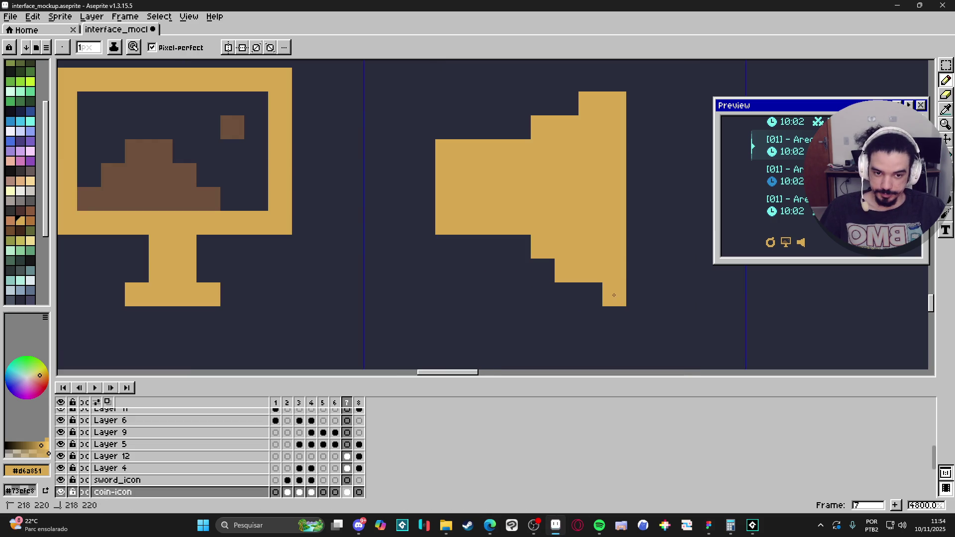
{"action": "left_click", "coordinate": [590, 294]}
{"action": "scroll", "coordinate": [559, 151], "scroll_direction": "up", "scroll_amount": 3}
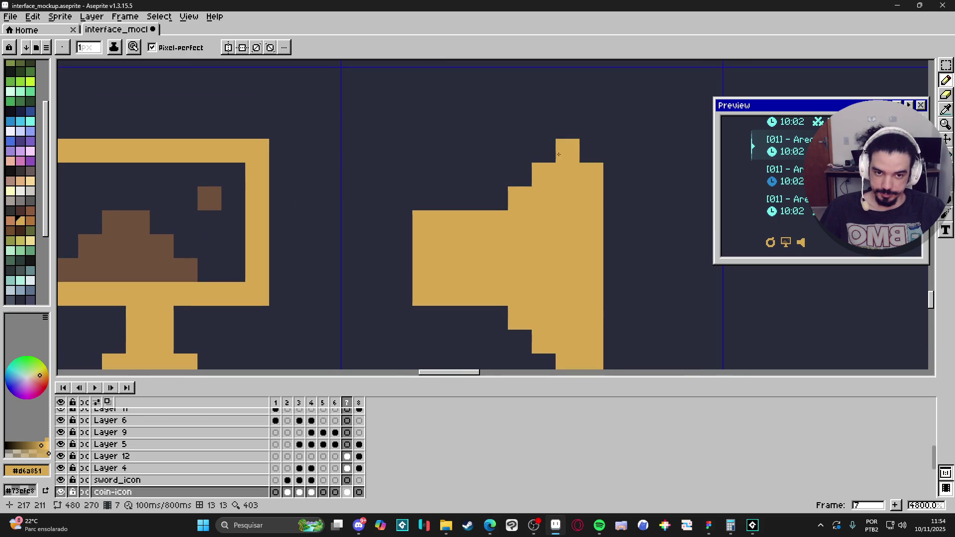
{"action": "scroll", "coordinate": [590, 152], "scroll_direction": "down", "scroll_amount": 3}
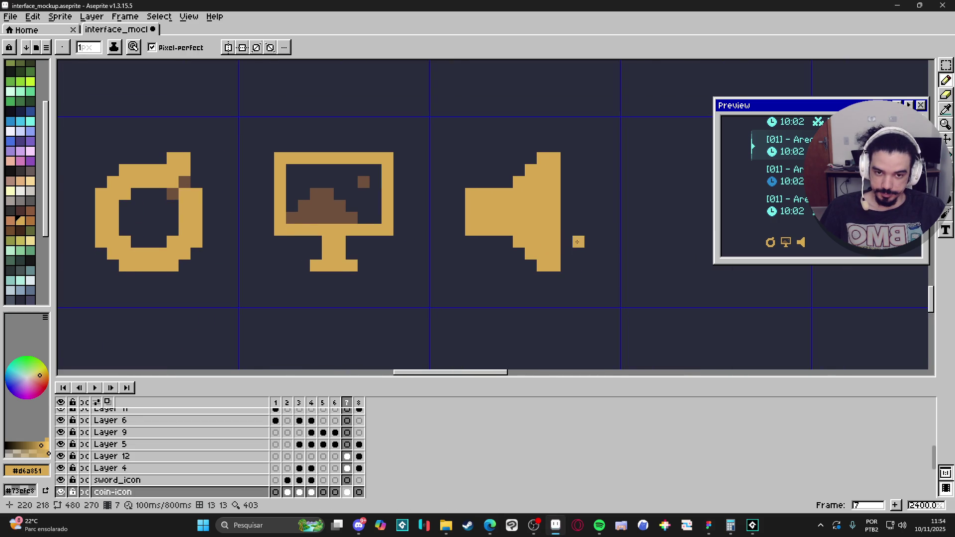
{"action": "scroll", "coordinate": [519, 238], "scroll_direction": "down", "scroll_amount": 3}
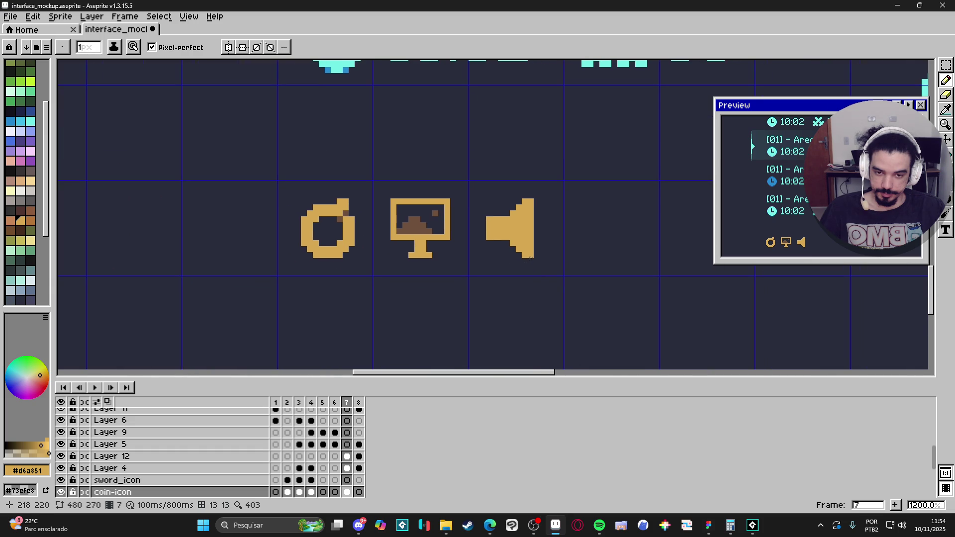
{"action": "scroll", "coordinate": [510, 229], "scroll_direction": "up", "scroll_amount": 3}
Step: Sample the monitor's brown and paint a brown column onto the speaker icon
{"action": "left_click", "coordinate": [348, 221], "text": "alt"}
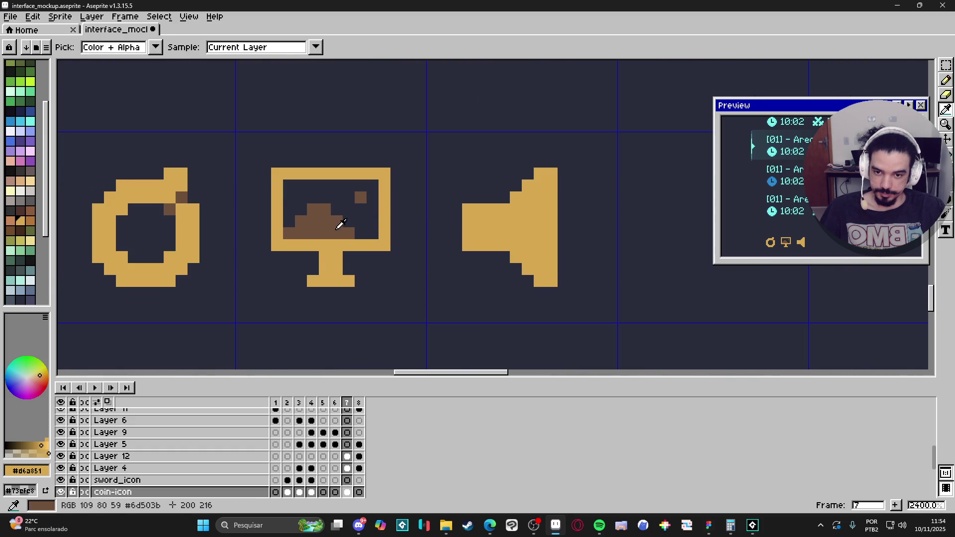
{"action": "left_click_drag", "start_coordinate": [504, 206], "coordinate": [507, 238]}
{"action": "scroll", "coordinate": [542, 294], "scroll_direction": "down", "scroll_amount": 5}
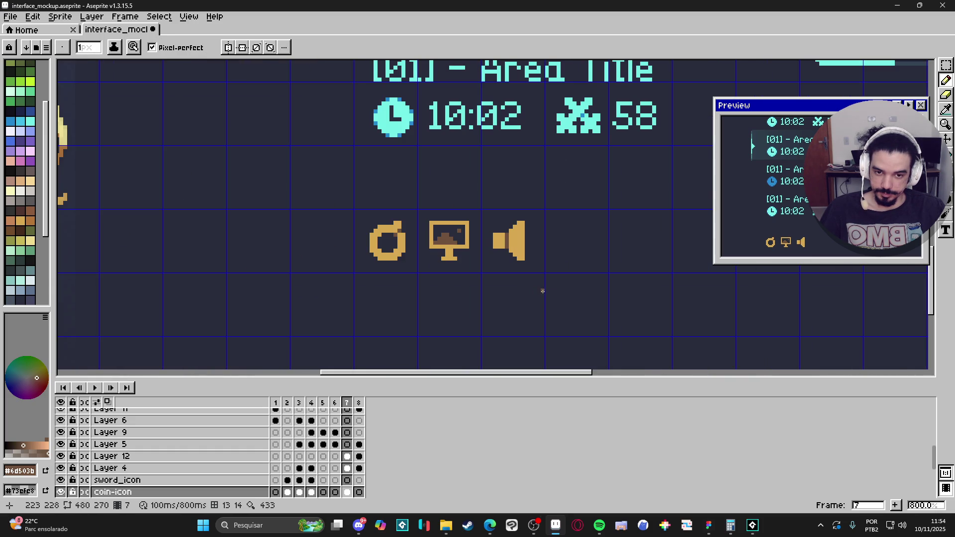
{"action": "scroll", "coordinate": [502, 248], "scroll_direction": "up", "scroll_amount": 1}
{"action": "scroll", "coordinate": [536, 272], "scroll_direction": "down", "scroll_amount": 2}
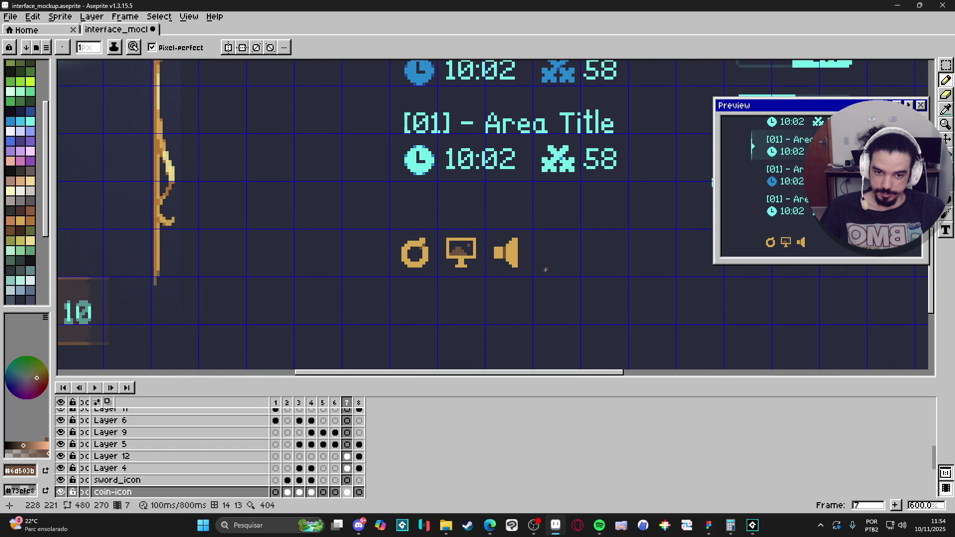
{"action": "scroll", "coordinate": [528, 256], "scroll_direction": "up", "scroll_amount": 2}
Step: Delete stray pixels around the speaker, deselect, and save the mockup file
{"action": "key", "text": "m"}
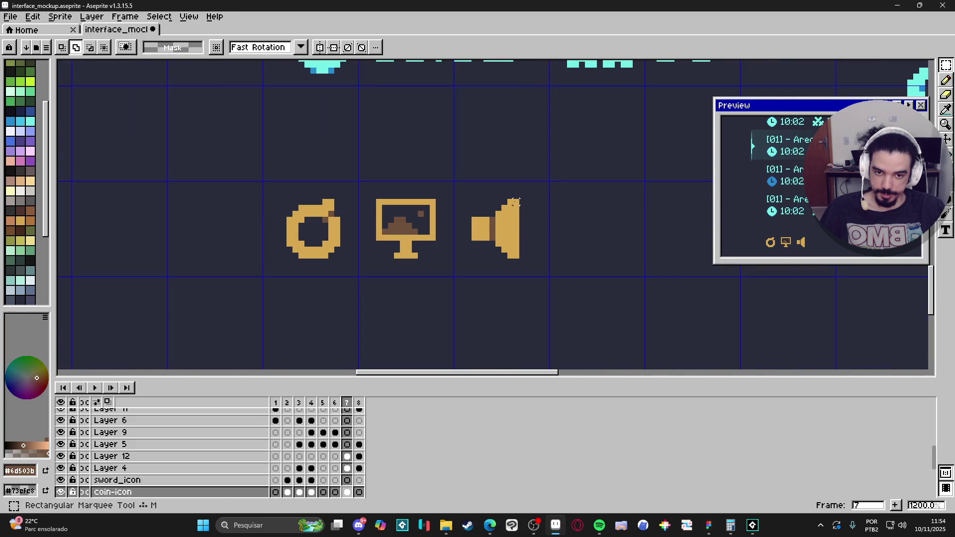
{"action": "left_click_drag", "start_coordinate": [517, 201], "coordinate": [460, 271]}
{"action": "key", "text": "Delete"}
{"action": "key", "text": "ctrl+d"}
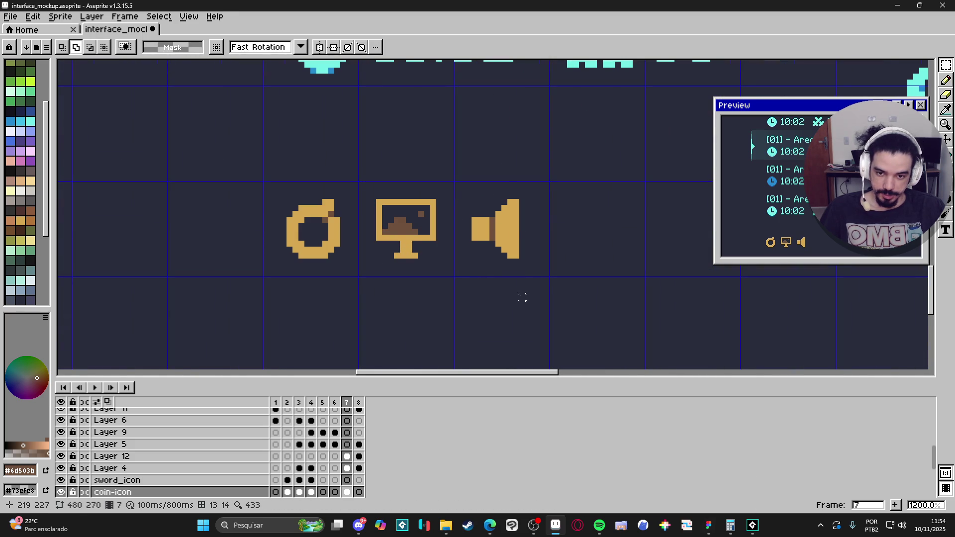
{"action": "scroll", "coordinate": [522, 297], "scroll_direction": "down", "scroll_amount": 4}
{"action": "key", "text": "ctrl+s"}
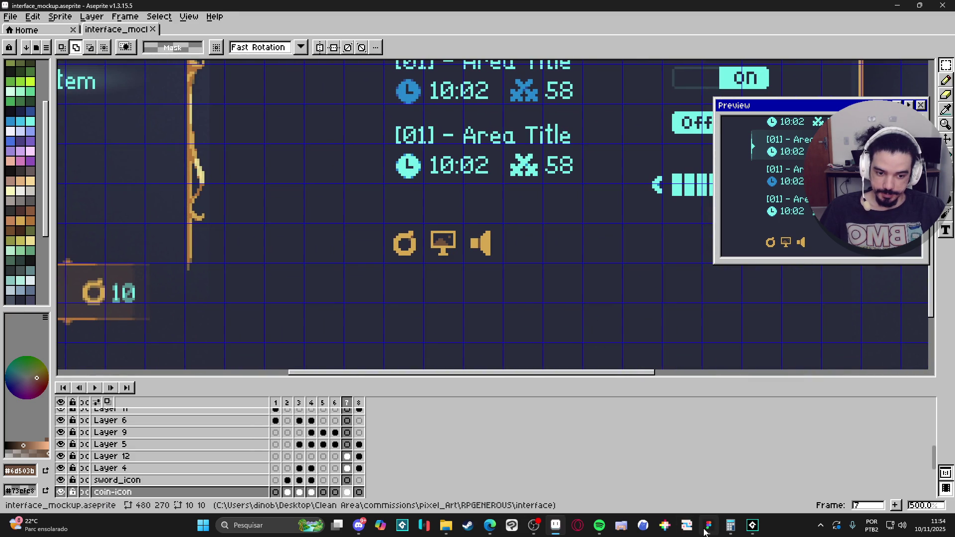
{"action": "left_click", "coordinate": [707, 528]}
Step: Group the Audio heading and paste the speaker icon beside it
{"action": "left_click", "coordinate": [382, 258], "text": "ctrl"}
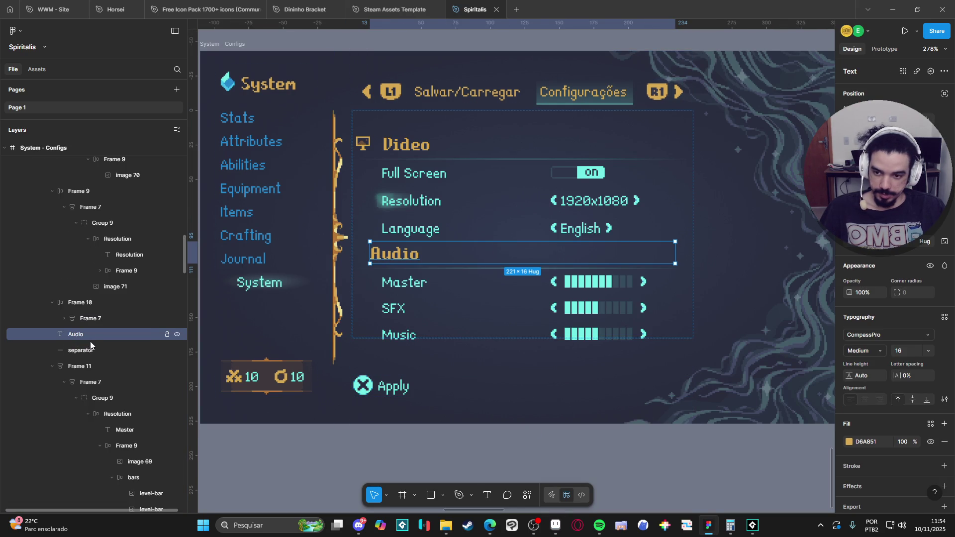
{"action": "key", "text": "ctrl+g"}
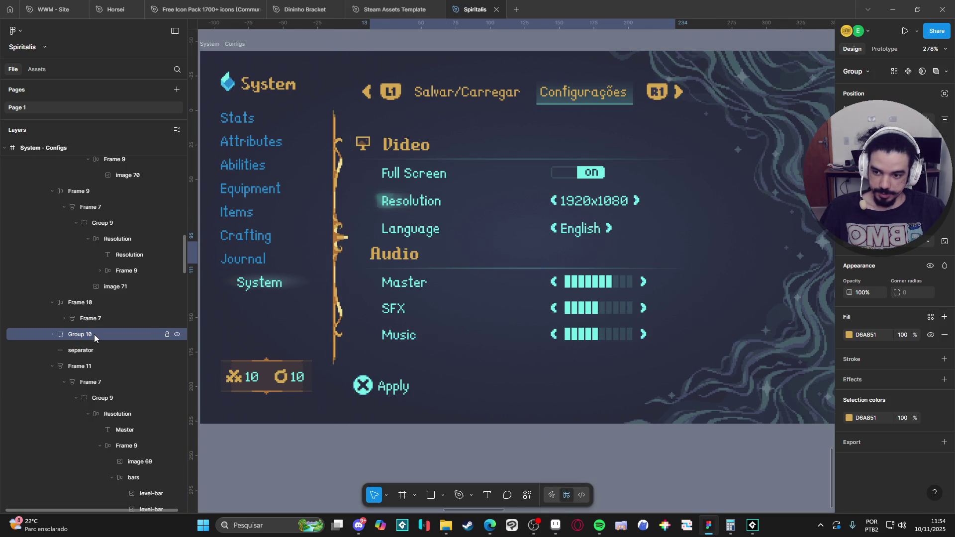
{"action": "key", "text": "ctrl+v"}
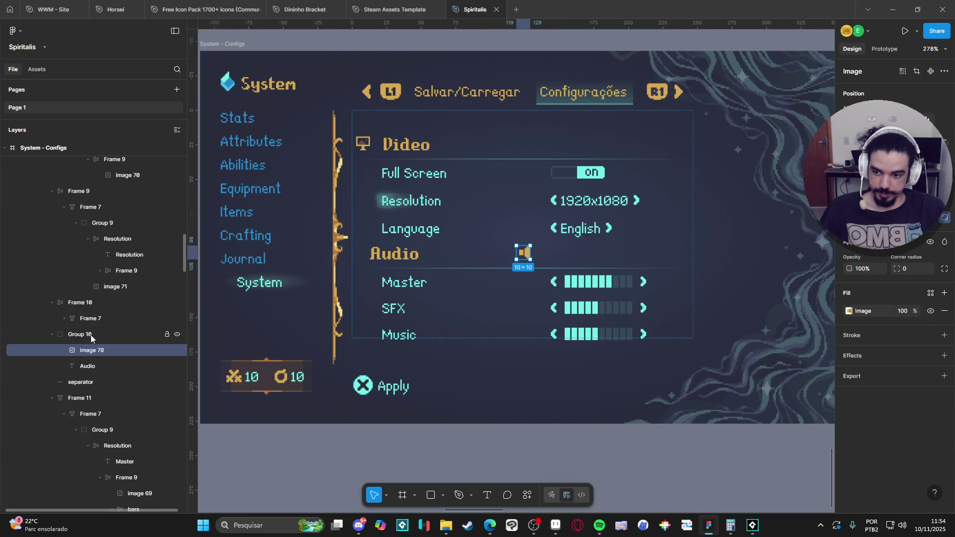
{"action": "key", "text": "shift+a"}
{"action": "left_click_drag", "start_coordinate": [109, 362], "coordinate": [110, 342]}
{"action": "left_click", "coordinate": [109, 360]}
{"action": "key", "text": "ctrl+z"}
{"action": "key", "text": "ctrl+z"}
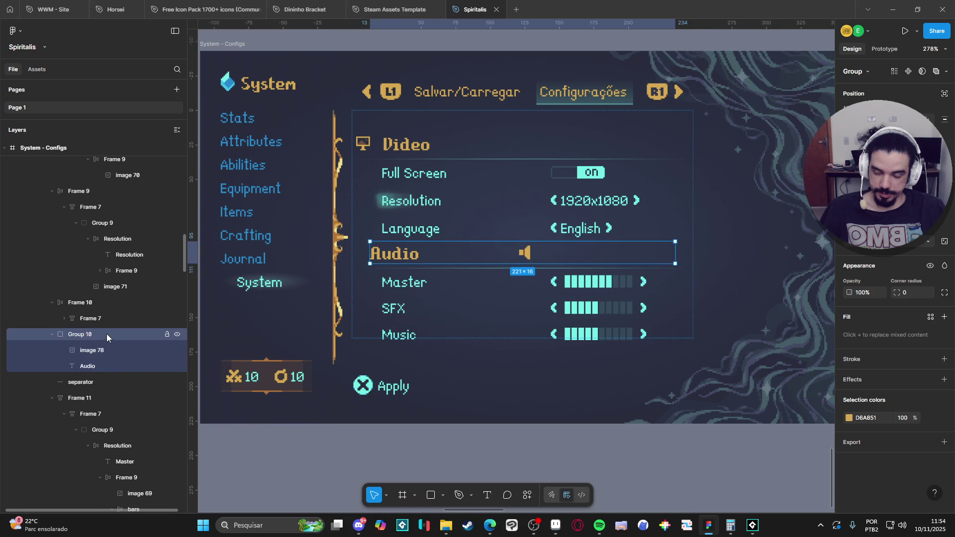
Step: Group the speaker icon with the Audio heading and make the group an auto-layout row
{"action": "left_click", "coordinate": [104, 355]}
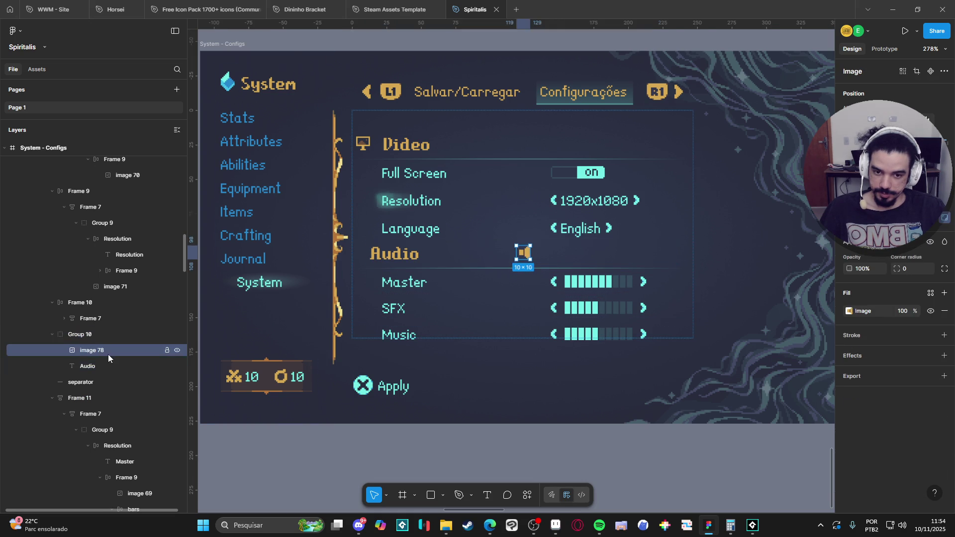
{"action": "left_click", "coordinate": [98, 336]}
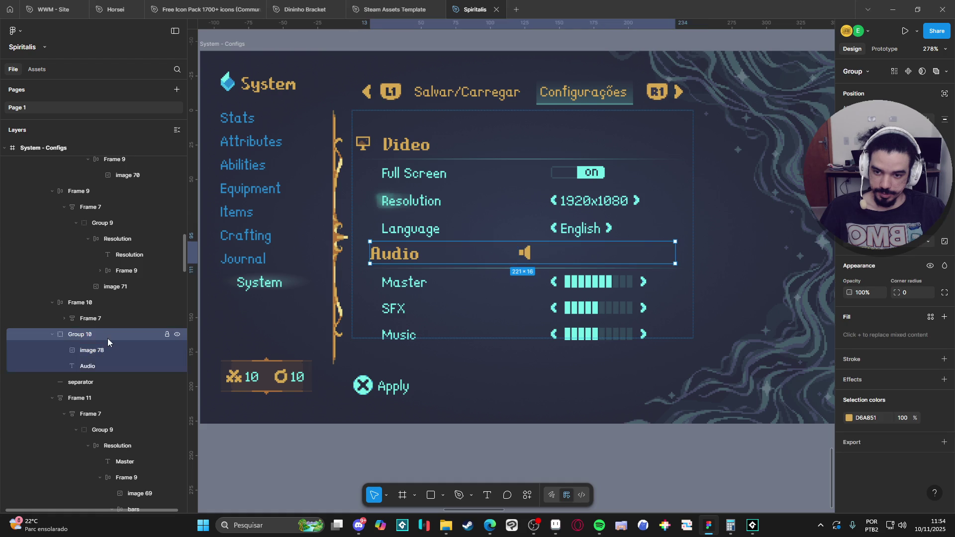
{"action": "key", "text": "shift+a"}
{"action": "key", "text": "ctrl+z"}
{"action": "left_click", "coordinate": [108, 348]}
{"action": "key", "text": "Delete"}
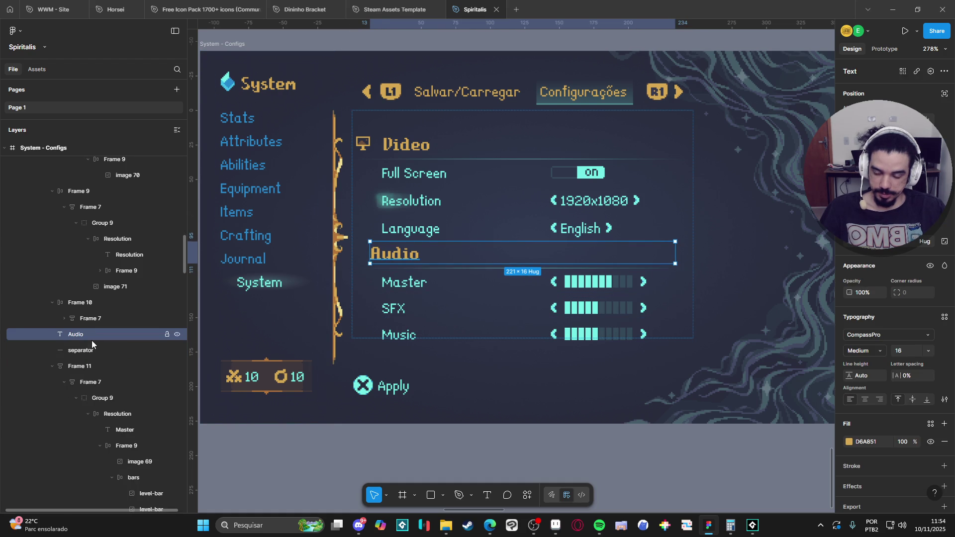
{"action": "key", "text": "ctrl+z"}
{"action": "left_click", "coordinate": [86, 337], "text": "shift"}
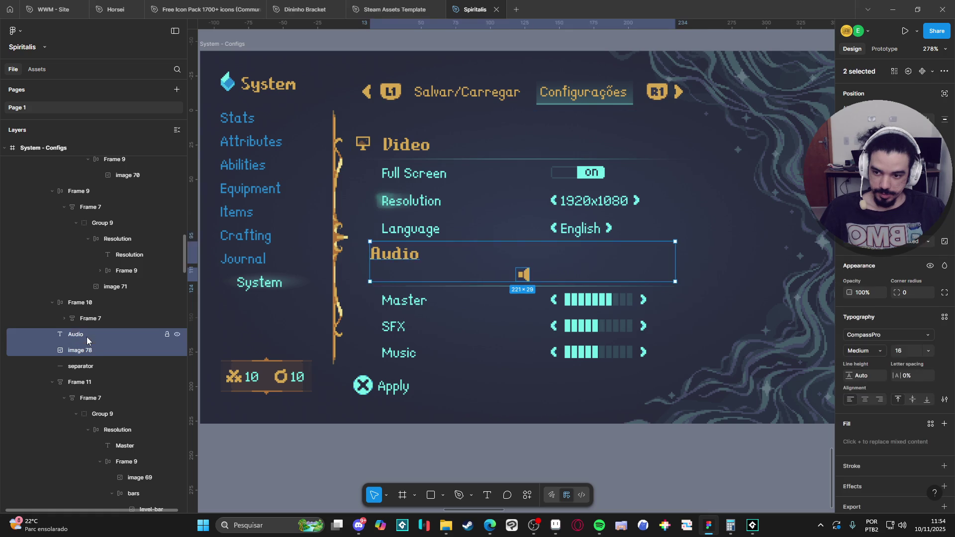
{"action": "key", "text": "ctrl+g"}
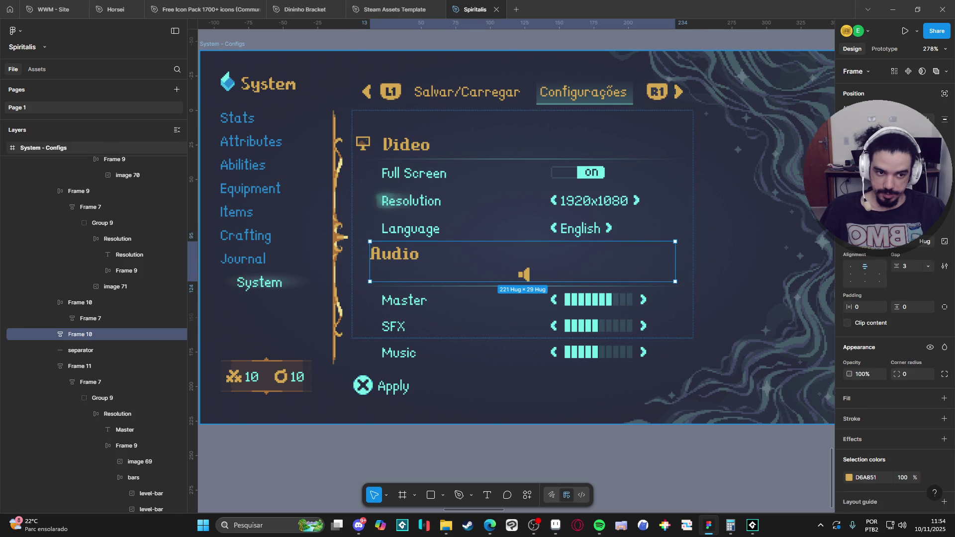
{"action": "key", "text": "shift+a"}
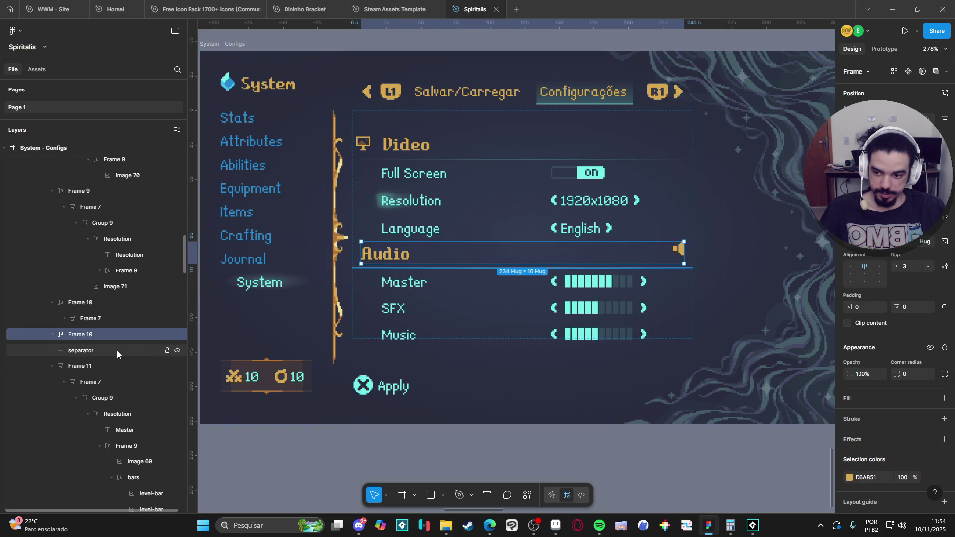
{"action": "left_click", "coordinate": [52, 334]}
{"action": "left_click", "coordinate": [100, 351]}
Step: Move the speaker icon ahead of the Audio heading and set the row's gap to 10
{"action": "left_click_drag", "start_coordinate": [104, 361], "coordinate": [102, 345]}
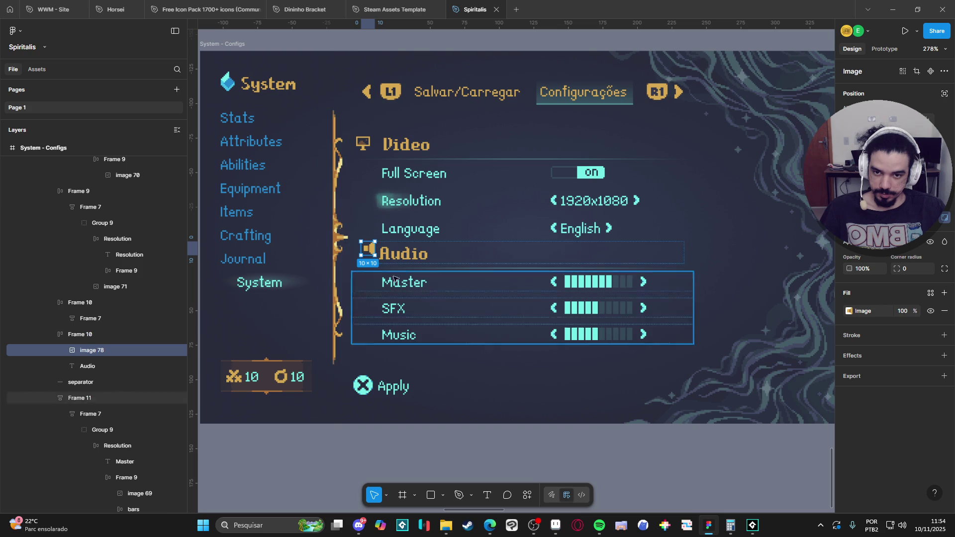
{"action": "left_click", "coordinate": [392, 142]}
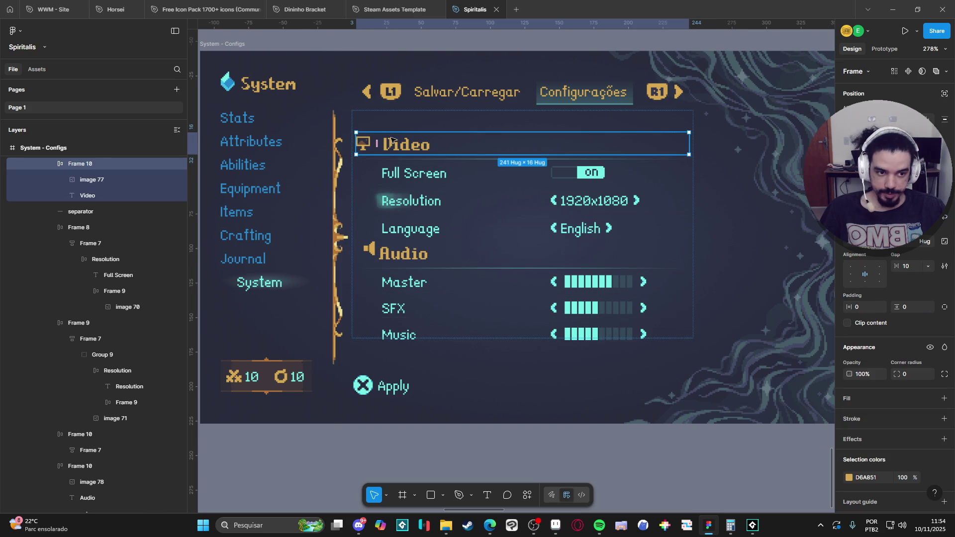
{"action": "left_click", "coordinate": [403, 254]}
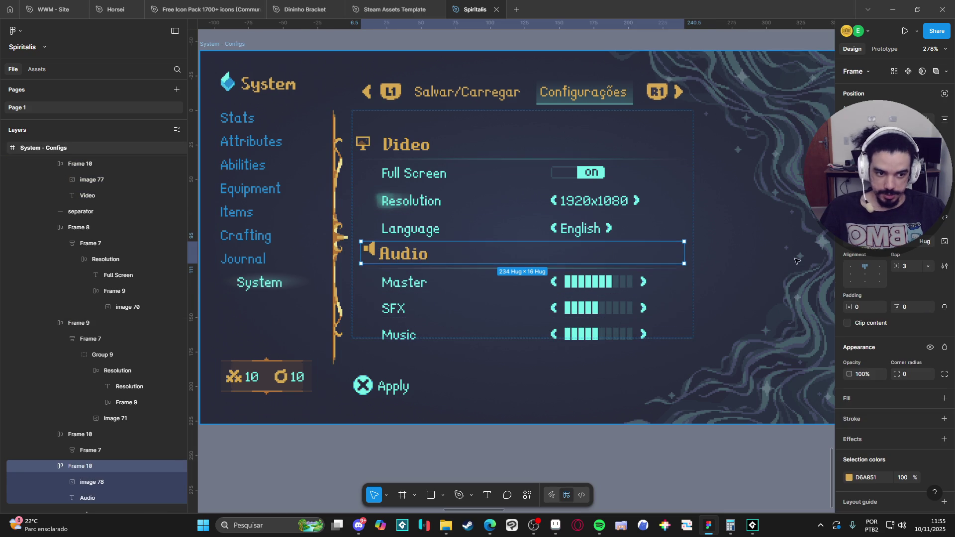
{"action": "left_click", "coordinate": [915, 268]}
{"action": "type", "text": "10"}
{"action": "key", "text": "Return"}
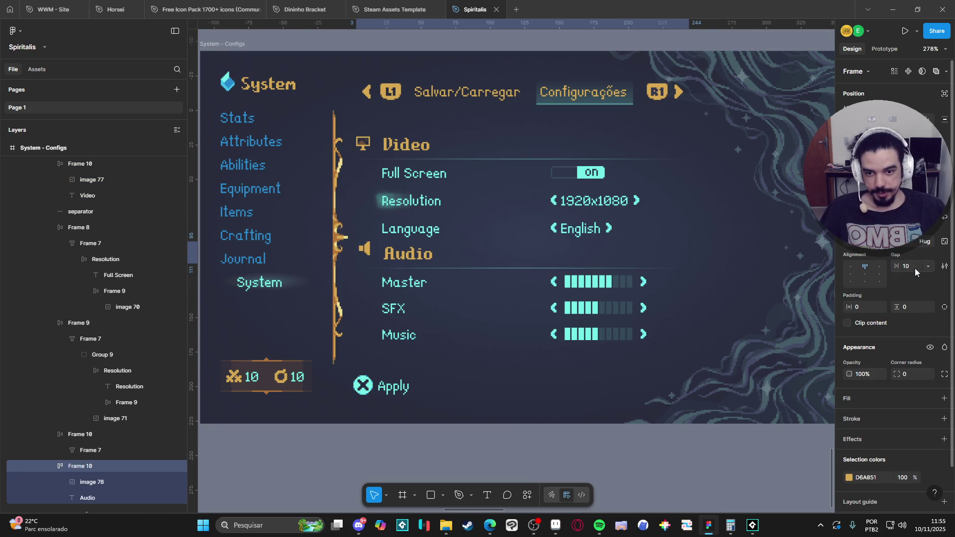
Step: Align the Audio row middle-left, check it against the Video row, and deselect
{"action": "left_click", "coordinate": [853, 275]}
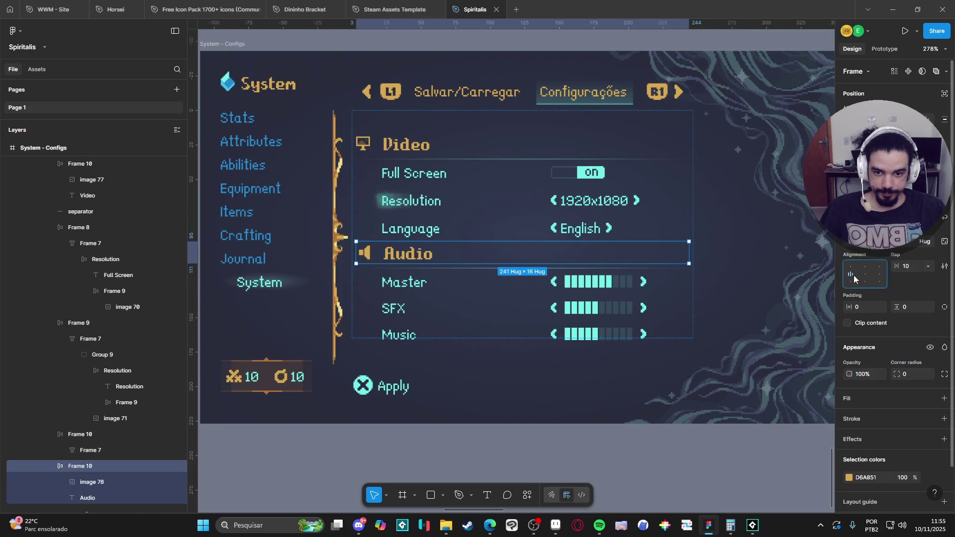
{"action": "left_click", "coordinate": [399, 142]}
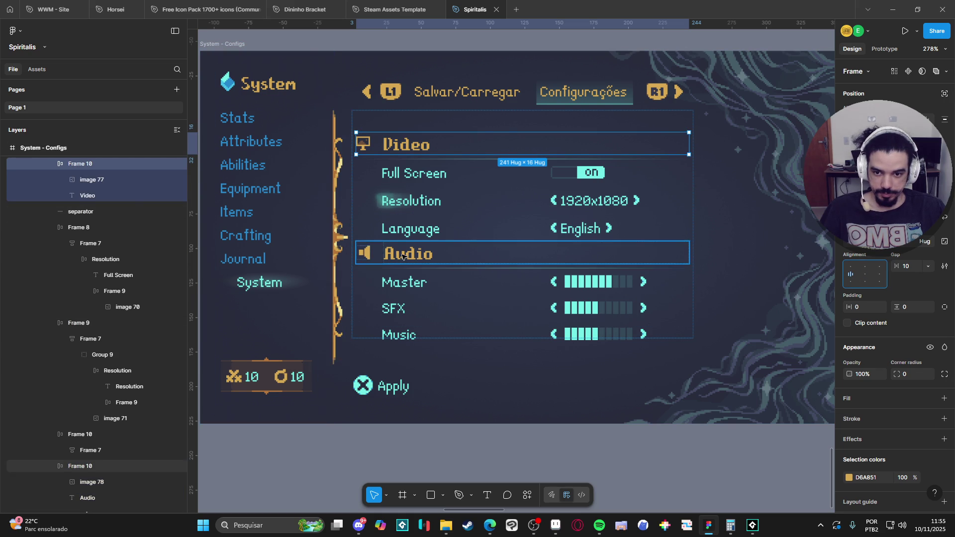
{"action": "left_click", "coordinate": [376, 143]}
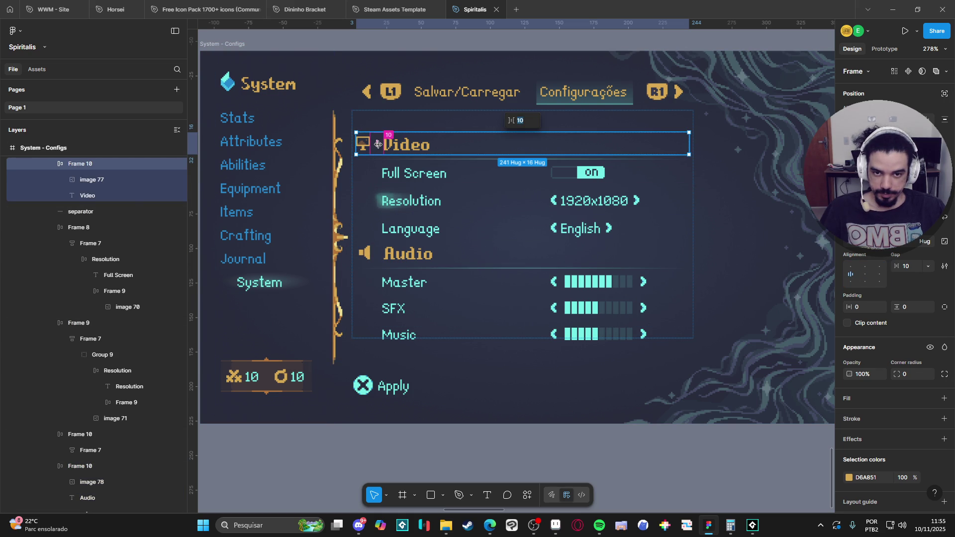
{"action": "left_click", "coordinate": [390, 260]}
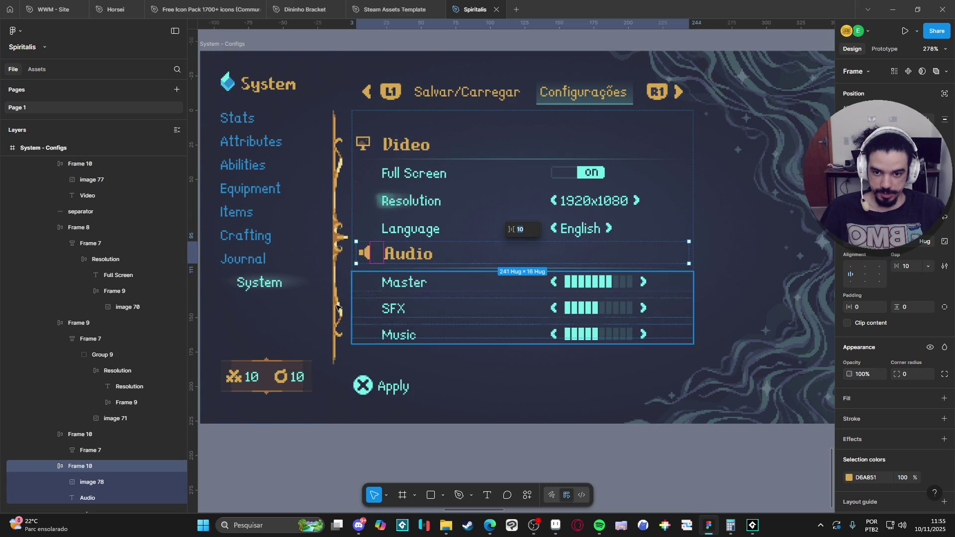
{"action": "left_click", "coordinate": [443, 456]}
{"action": "left_click_drag", "start_coordinate": [448, 454], "coordinate": [435, 438]}
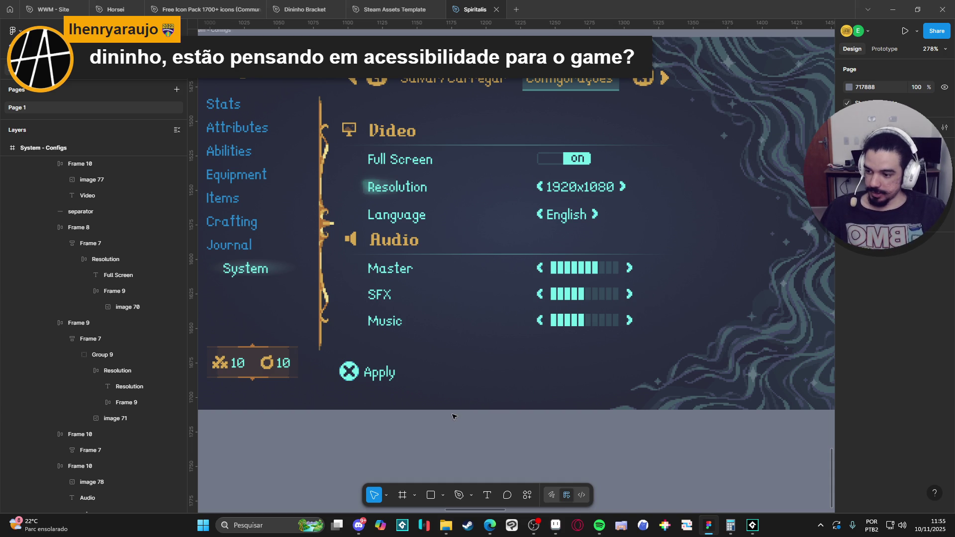
Step: Select the Pen tool from Figma's bottom toolbar beside the Configs mockup
{"action": "scroll", "coordinate": [454, 417], "scroll_direction": "down", "scroll_amount": 3}
{"action": "scroll", "coordinate": [452, 344], "scroll_direction": "up", "scroll_amount": 2}
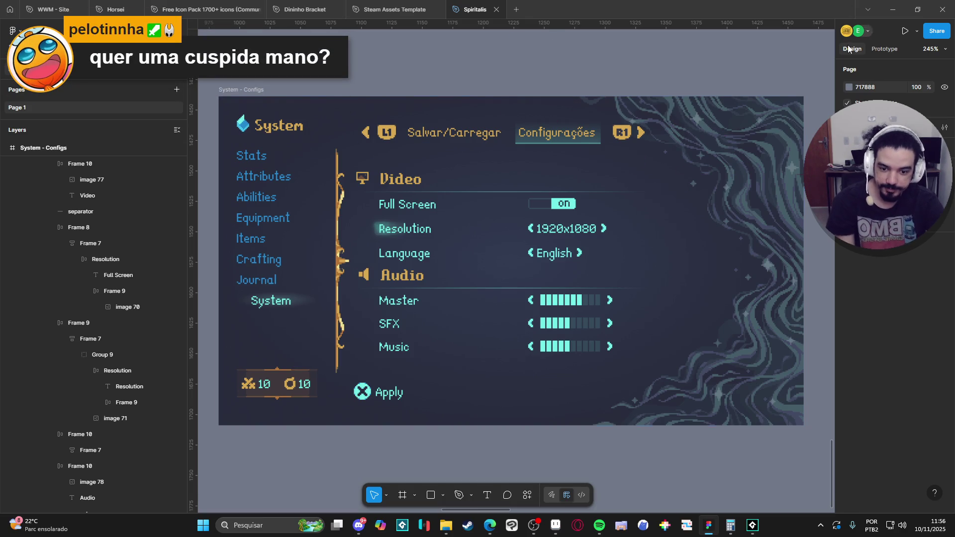
{"action": "left_click", "coordinate": [461, 495]}
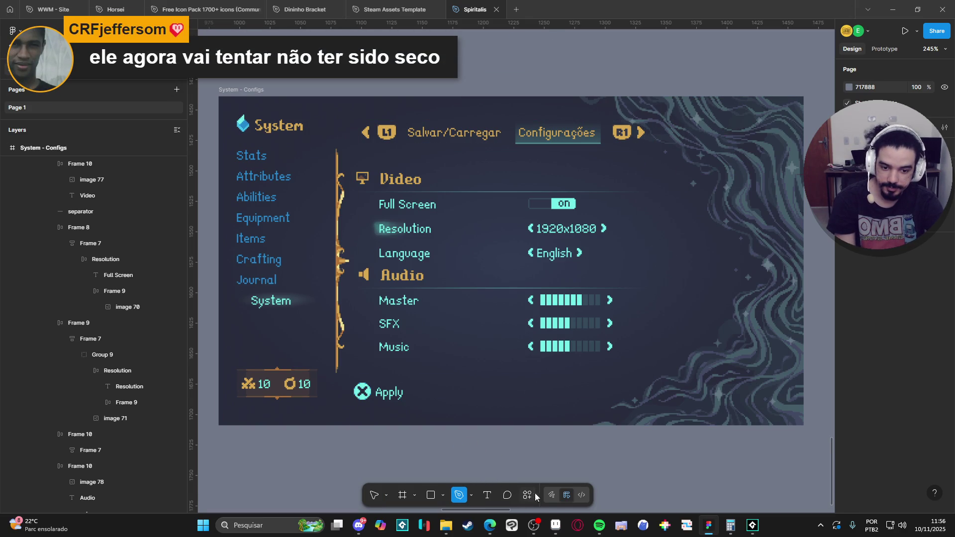
Step: With the Draw-mode Pencil, sketch a circle, a small loop and another circle below the mockup
{"action": "left_click", "coordinate": [553, 495]}
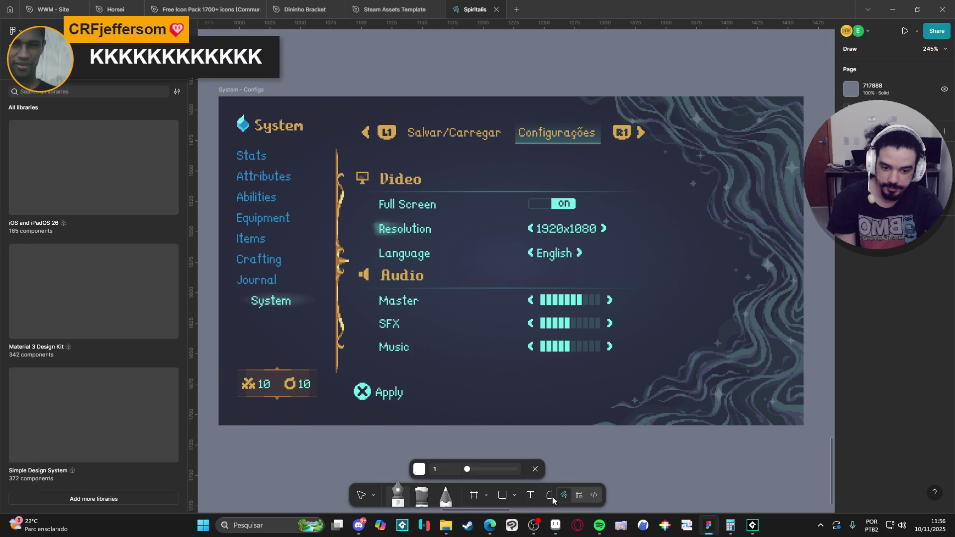
{"action": "left_click", "coordinate": [430, 494]}
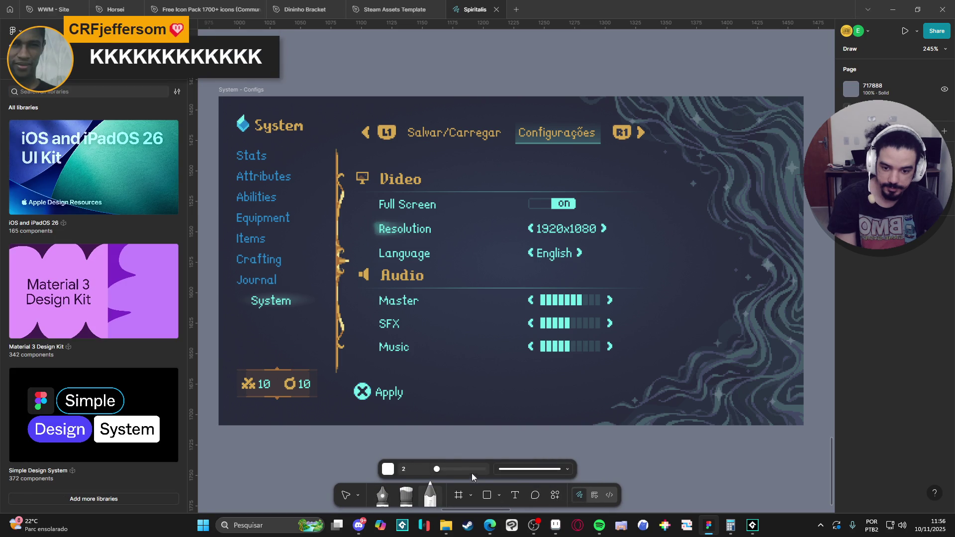
{"action": "mouse_move", "coordinate": [497, 441]}
{"action": "left_mouse_down"}
{"action": "mouse_move", "coordinate": [493, 288]}
{"action": "mouse_move", "coordinate": [518, 264]}
{"action": "left_mouse_up"}
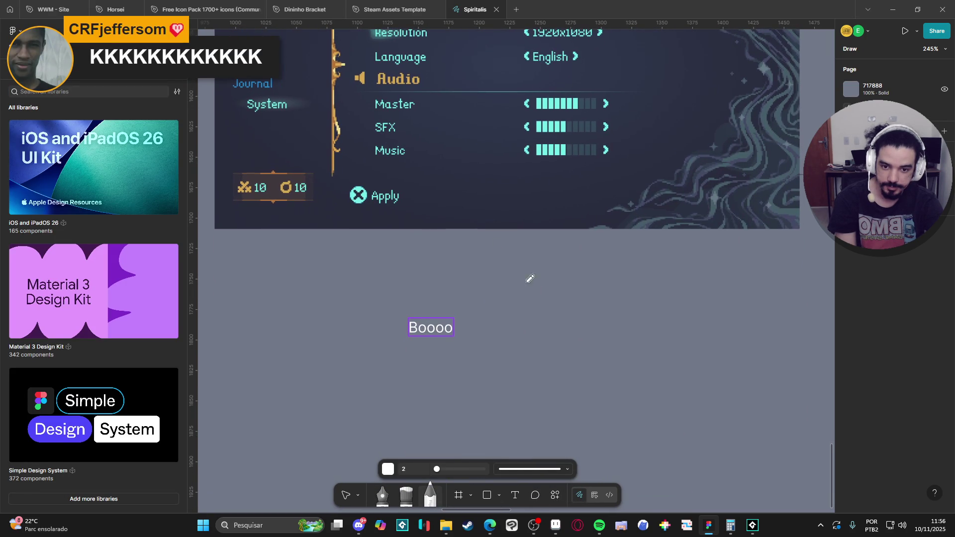
{"action": "mouse_move", "coordinate": [519, 321]}
{"action": "left_mouse_down"}
{"action": "mouse_move", "coordinate": [596, 342]}
{"action": "mouse_move", "coordinate": [517, 328]}
{"action": "left_mouse_up"}
{"action": "mouse_move", "coordinate": [547, 286]}
{"action": "left_mouse_down"}
{"action": "mouse_move", "coordinate": [579, 275]}
{"action": "mouse_move", "coordinate": [552, 283]}
{"action": "left_mouse_up"}
{"action": "left_click_drag", "start_coordinate": [627, 282], "coordinate": [632, 305]}
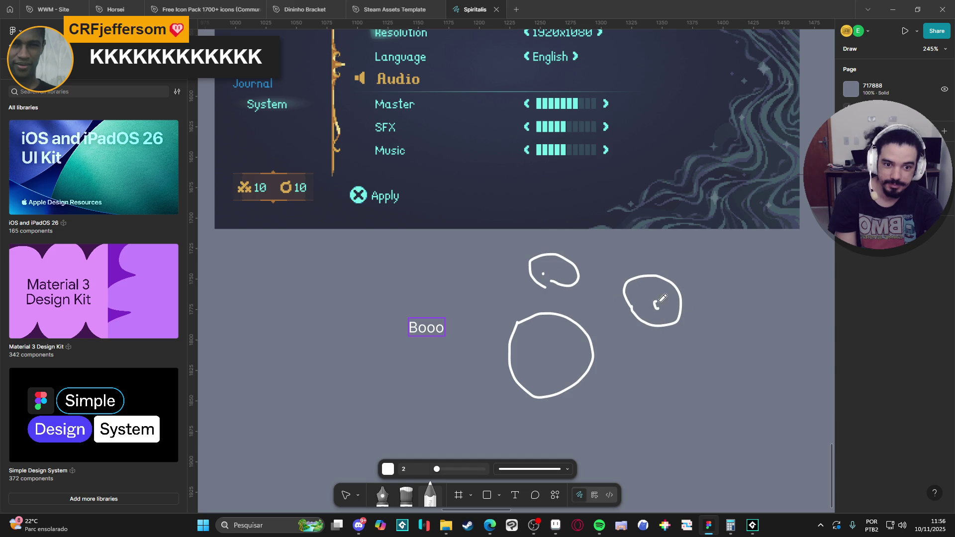
Step: Scribble strokes inside the circles, then undo all doodles and return to Design mode
{"action": "left_click_drag", "start_coordinate": [549, 273], "coordinate": [544, 272]}
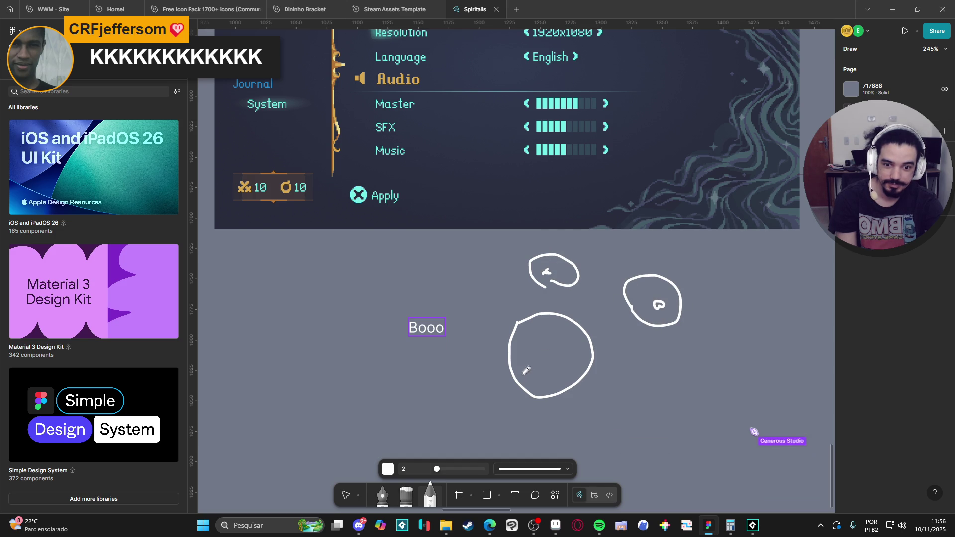
{"action": "left_click_drag", "start_coordinate": [511, 374], "coordinate": [553, 391]}
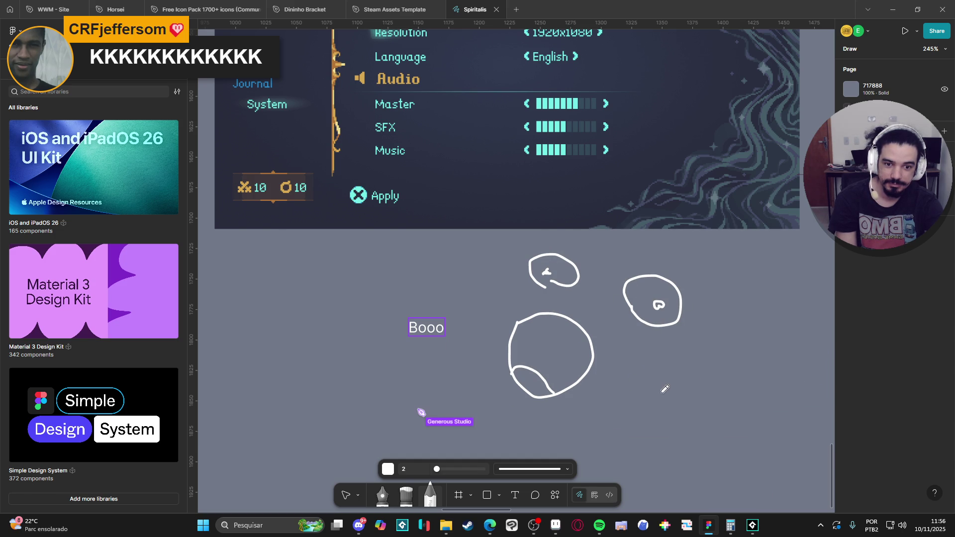
{"action": "left_click_drag", "start_coordinate": [572, 327], "coordinate": [596, 341]}
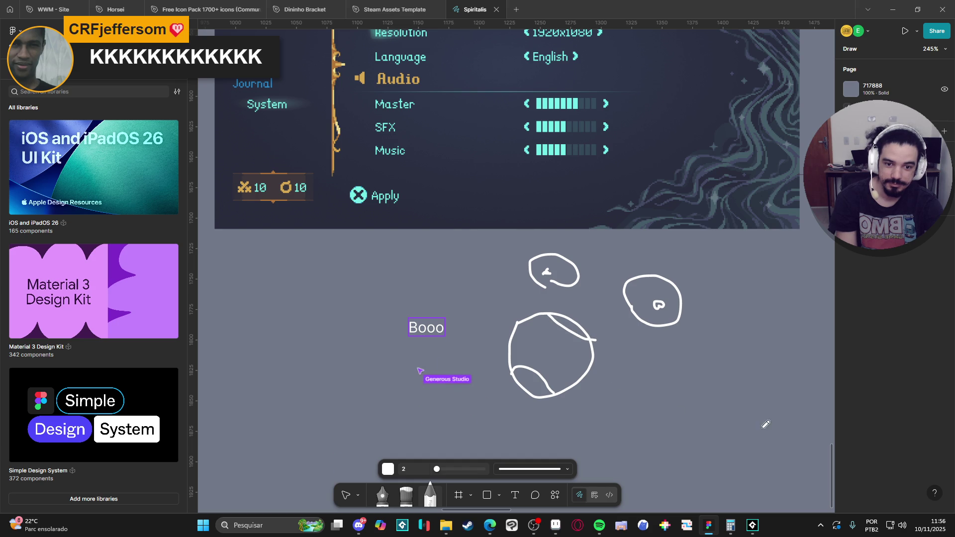
{"action": "key", "text": "ctrl+z"}
{"action": "key", "text": "ctrl+z"}
{"action": "key", "text": "ctrl+z"}
{"action": "key", "text": "ctrl+z"}
{"action": "key", "text": "ctrl+z"}
{"action": "key", "text": "ctrl+z"}
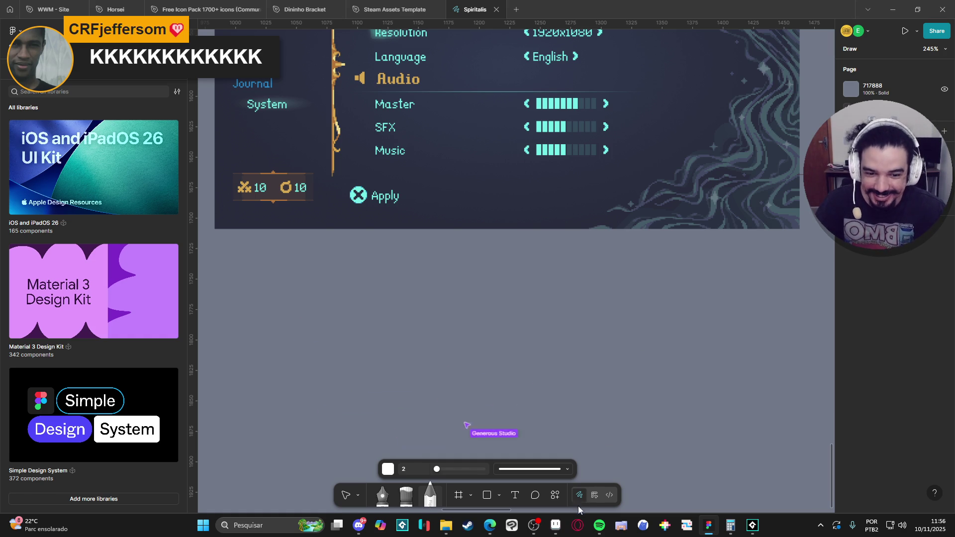
{"action": "left_click", "coordinate": [593, 496]}
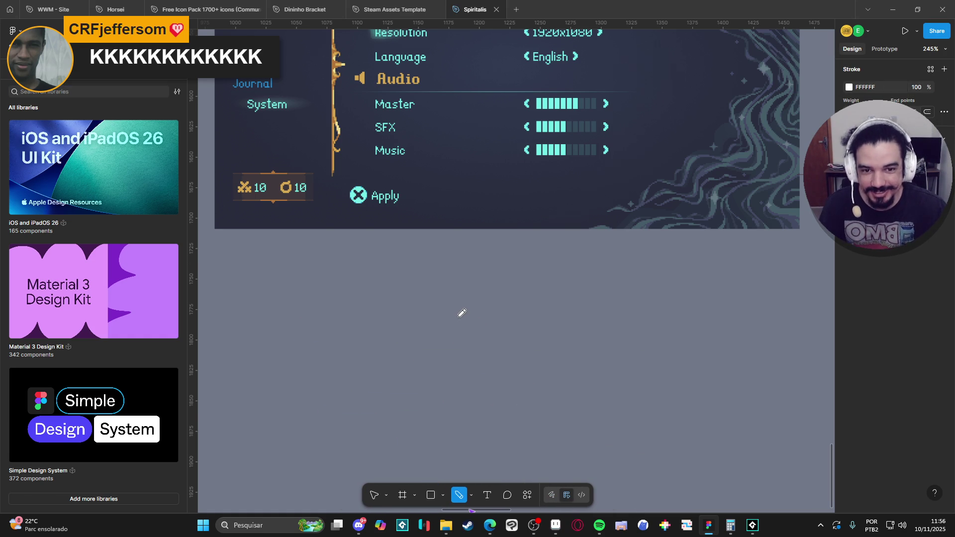
{"action": "scroll", "coordinate": [462, 312], "scroll_direction": "down", "scroll_amount": 3}
{"action": "scroll", "coordinate": [503, 238], "scroll_direction": "up", "scroll_amount": 3}
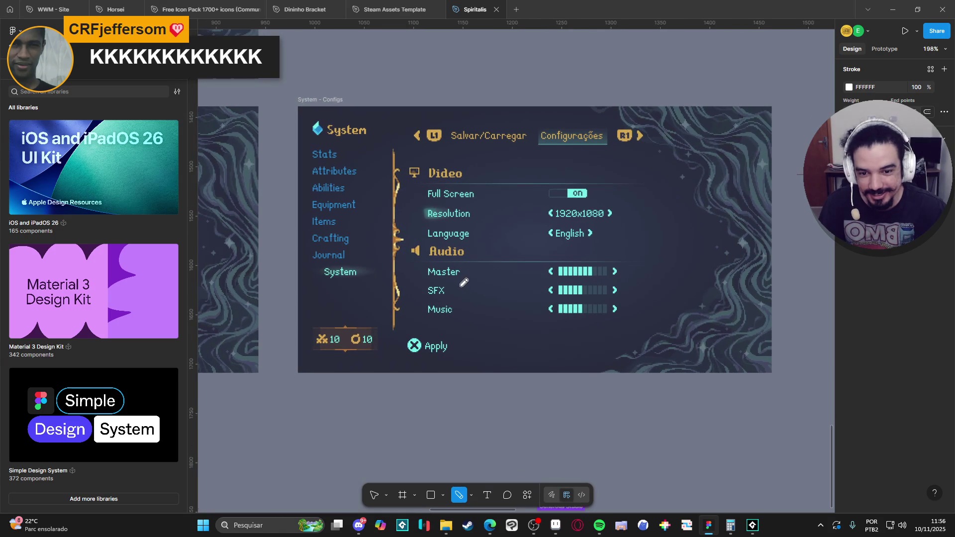
{"action": "scroll", "coordinate": [490, 303], "scroll_direction": "up", "scroll_amount": 1}
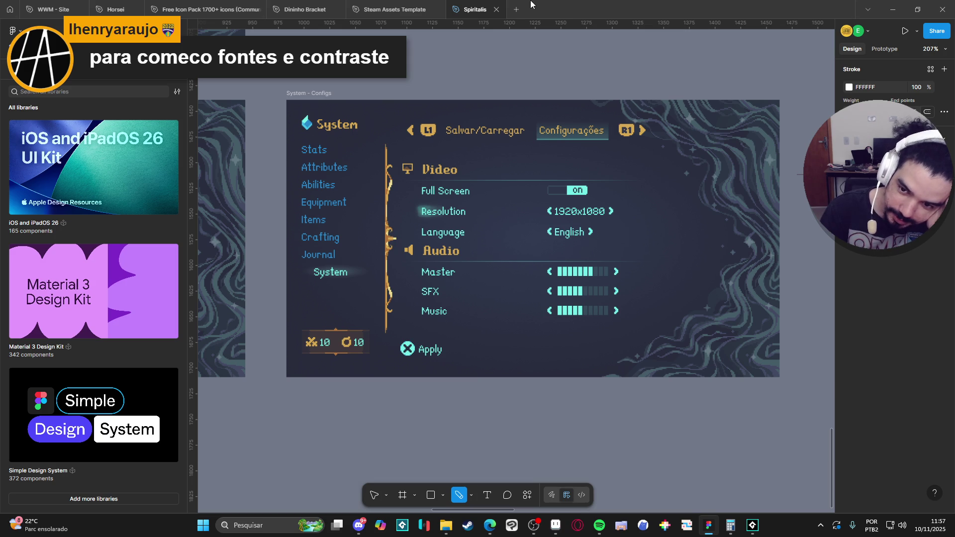
{"action": "scroll", "coordinate": [513, 316], "scroll_direction": "down", "scroll_amount": 5}
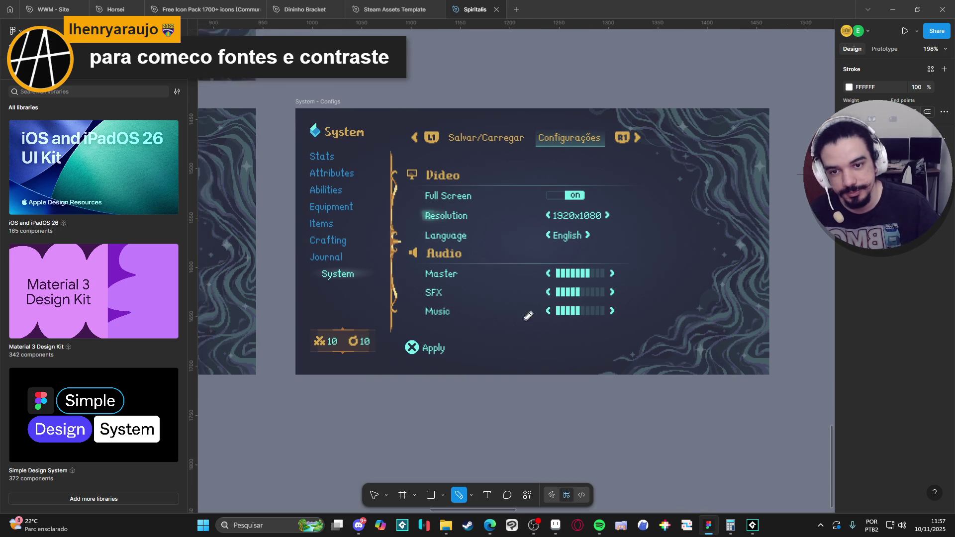
{"action": "scroll", "coordinate": [498, 329], "scroll_direction": "down", "scroll_amount": 2}
{"action": "scroll", "coordinate": [512, 337], "scroll_direction": "left", "scroll_amount": 3}
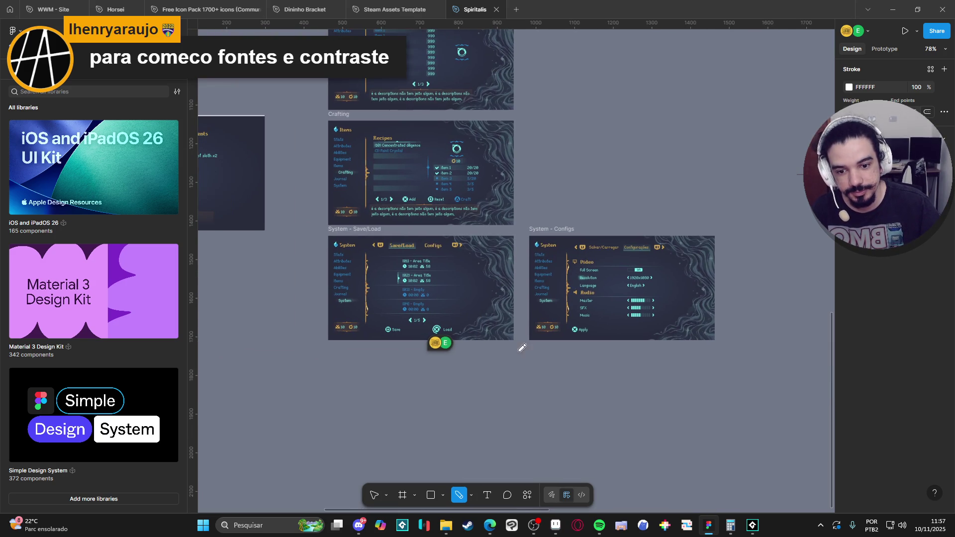
{"action": "scroll", "coordinate": [561, 367], "scroll_direction": "up", "scroll_amount": 3}
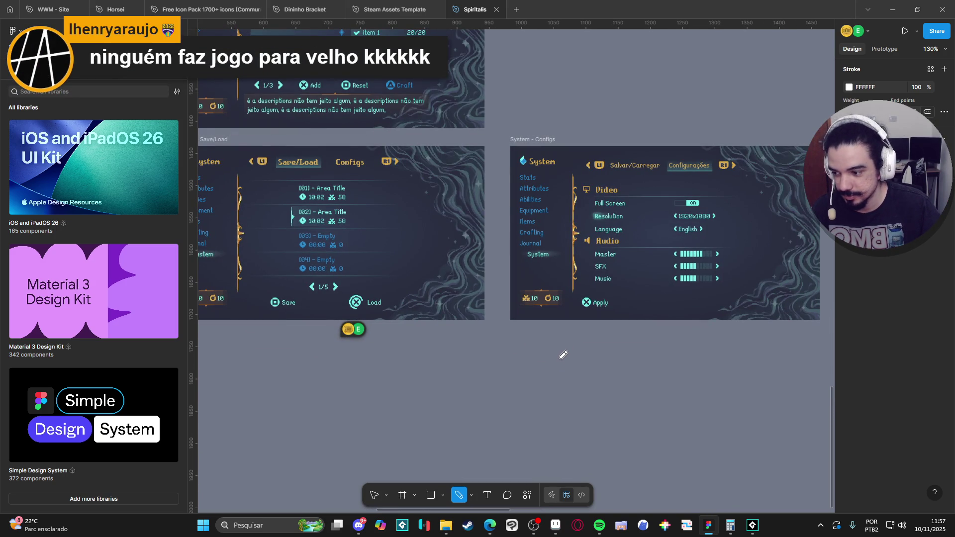
{"action": "left_click_drag", "start_coordinate": [594, 313], "coordinate": [550, 367]}
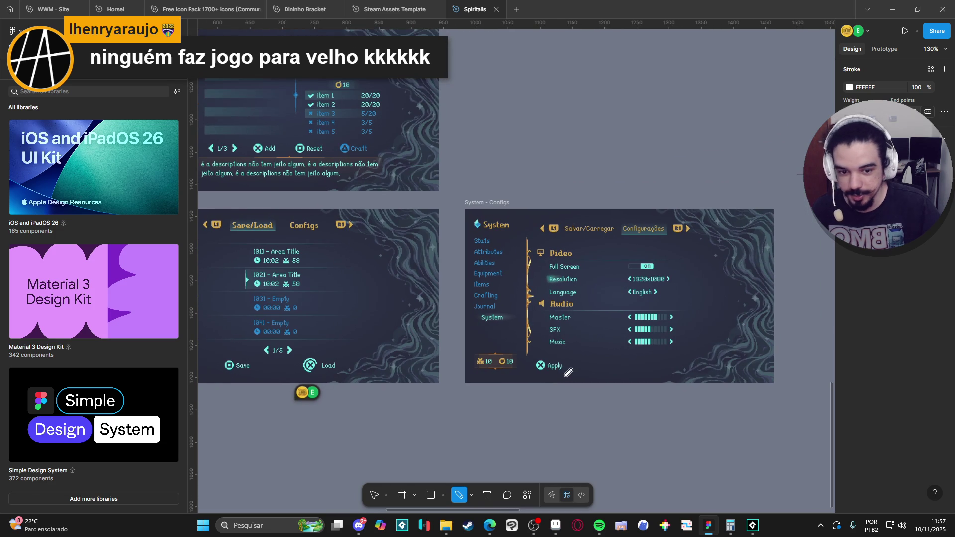
{"action": "scroll", "coordinate": [550, 366], "scroll_direction": "up", "scroll_amount": 1}
{"action": "scroll", "coordinate": [596, 374], "scroll_direction": "up", "scroll_amount": 2}
{"action": "scroll", "coordinate": [607, 381], "scroll_direction": "right", "scroll_amount": 2}
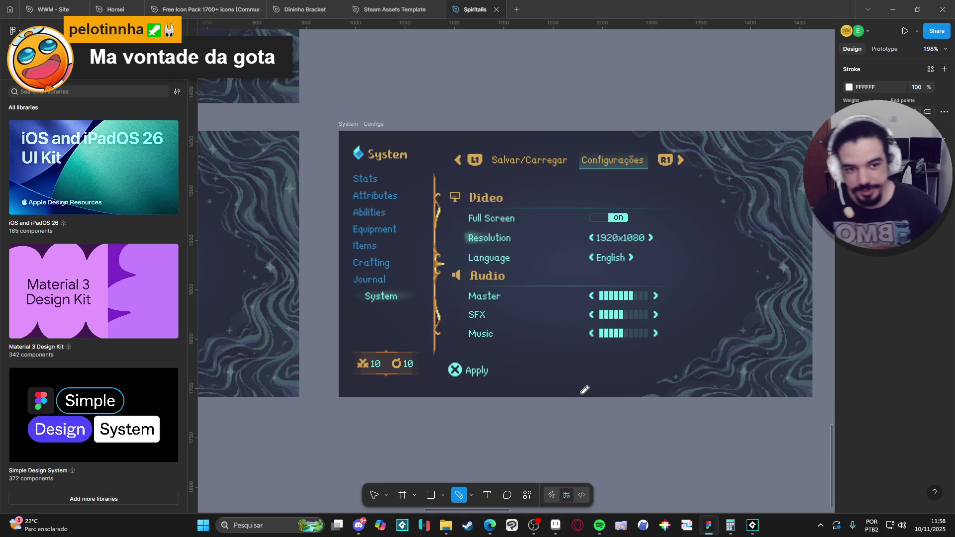
Step: Pan and scroll the canvas until the System - Save/Load frame beside Configs fills the view
{"action": "scroll", "coordinate": [550, 329], "scroll_direction": "down", "scroll_amount": 3}
{"action": "left_click_drag", "start_coordinate": [437, 373], "coordinate": [686, 386]}
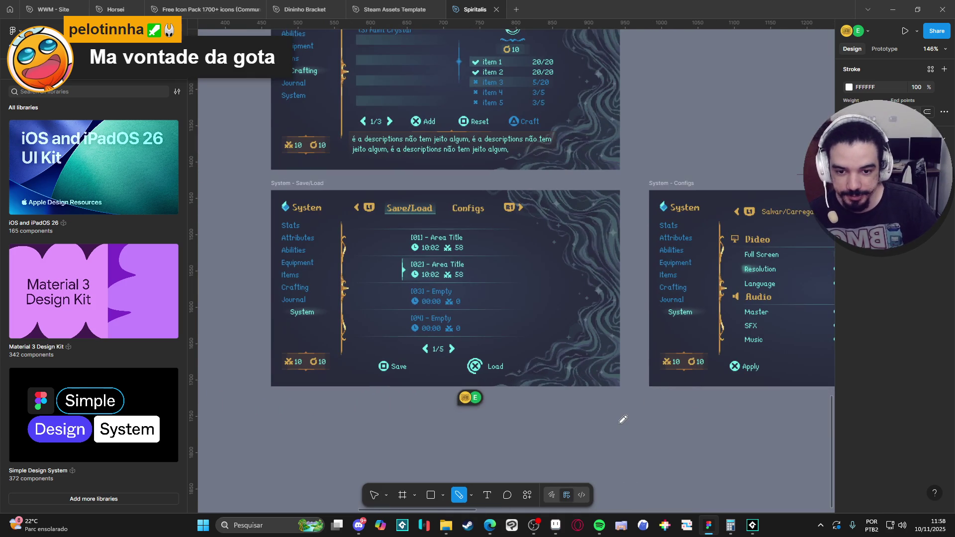
{"action": "scroll", "coordinate": [622, 417], "scroll_direction": "up", "scroll_amount": 1}
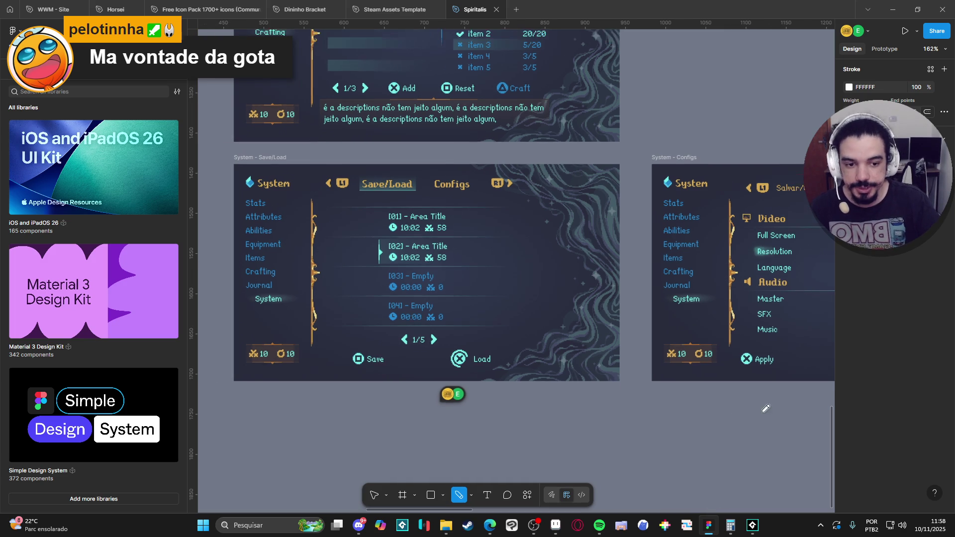
{"action": "scroll", "coordinate": [537, 403], "scroll_direction": "right", "scroll_amount": 5}
{"action": "scroll", "coordinate": [536, 403], "scroll_direction": "left", "scroll_amount": 5}
{"action": "scroll", "coordinate": [394, 378], "scroll_direction": "up", "scroll_amount": 3}
{"action": "scroll", "coordinate": [393, 378], "scroll_direction": "left", "scroll_amount": 5}
{"action": "scroll", "coordinate": [394, 378], "scroll_direction": "up", "scroll_amount": 2}
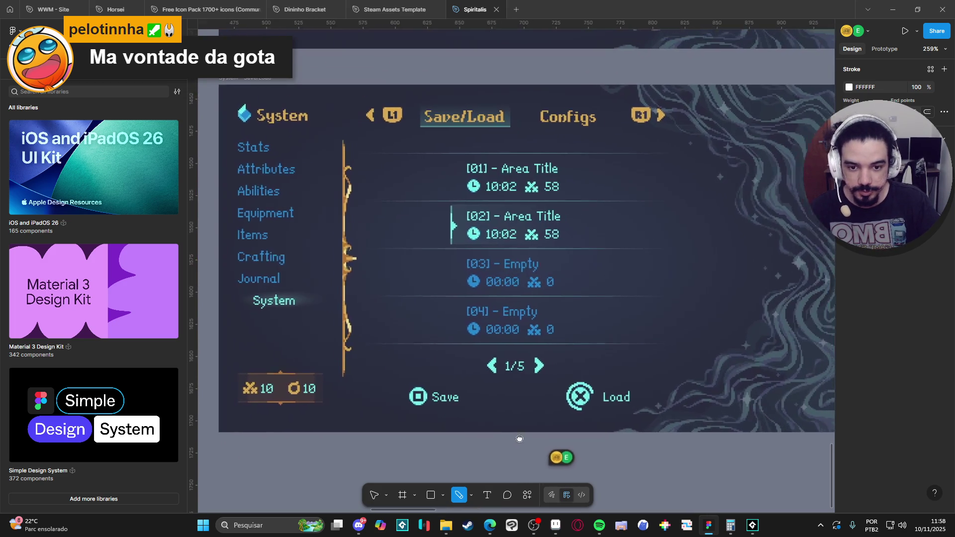
{"action": "scroll", "coordinate": [505, 440], "scroll_direction": "down", "scroll_amount": 1}
{"action": "scroll", "coordinate": [490, 438], "scroll_direction": "right", "scroll_amount": 2}
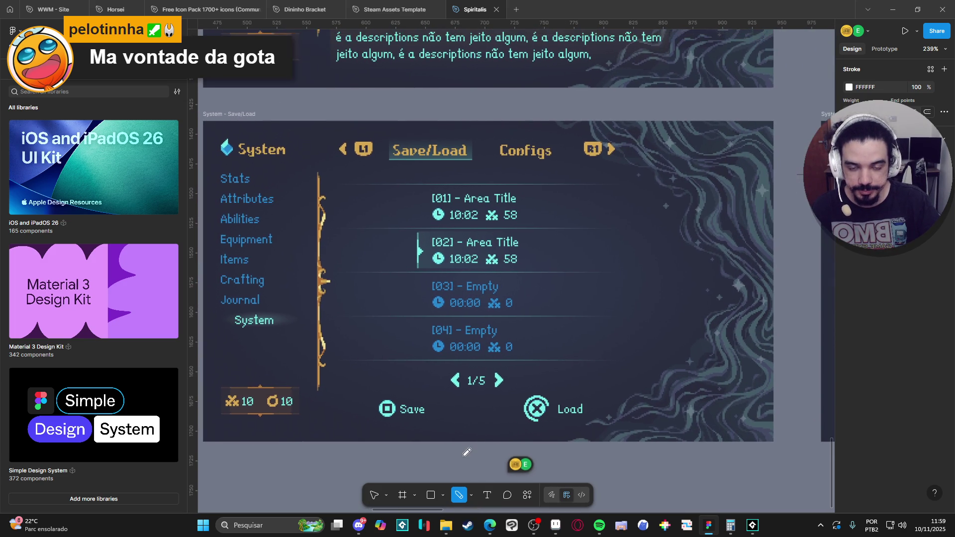
{"action": "scroll", "coordinate": [502, 454], "scroll_direction": "up", "scroll_amount": 2}
{"action": "scroll", "coordinate": [692, 460], "scroll_direction": "down", "scroll_amount": 1}
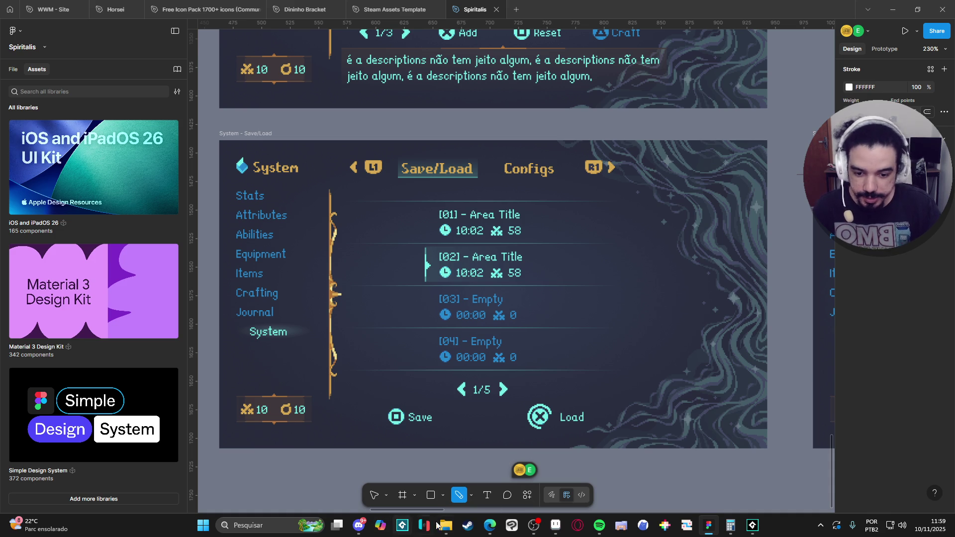
Step: Dismiss the Windows start panel to get back to the Figma design
{"action": "left_click", "coordinate": [296, 524]}
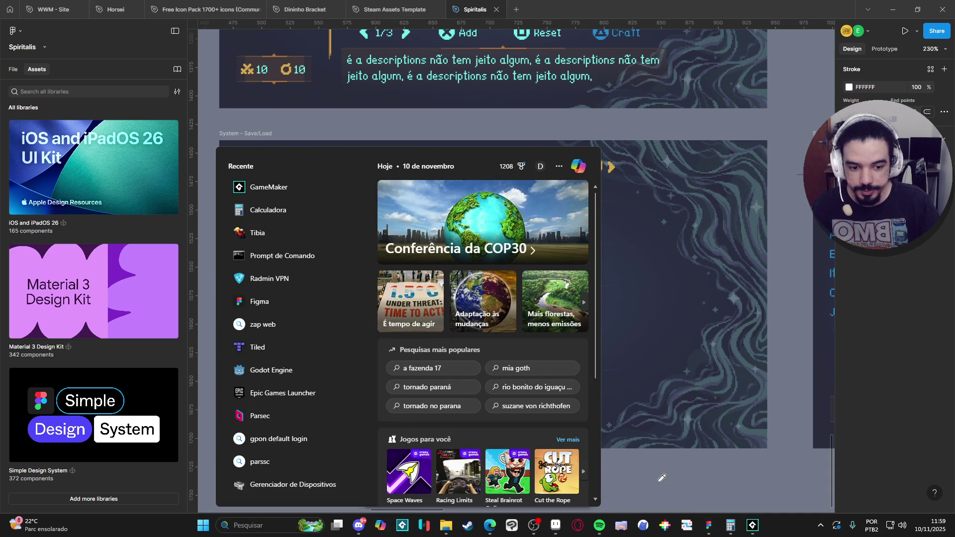
{"action": "left_click", "coordinate": [783, 531]}
{"action": "scroll", "coordinate": [616, 450], "scroll_direction": "right", "scroll_amount": 2}
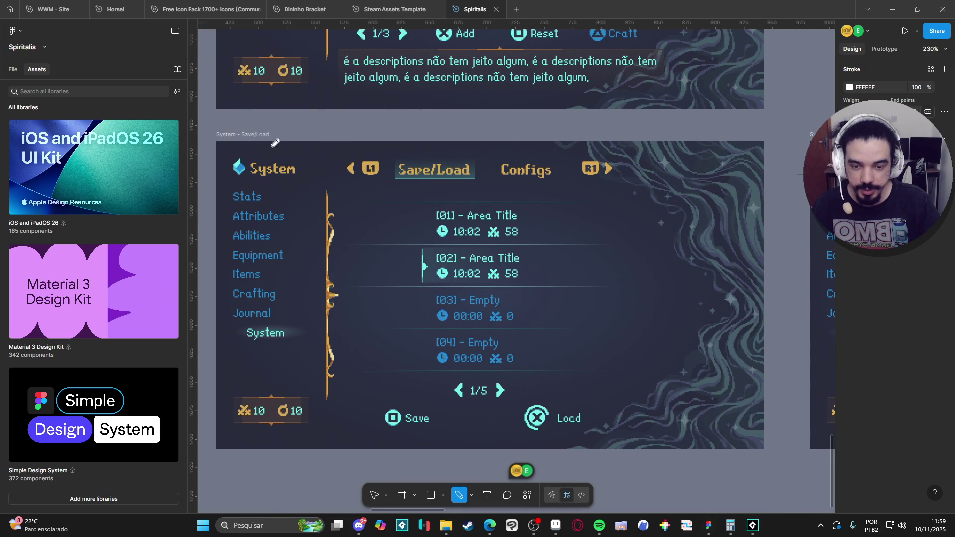
Step: With the Move tool, select the System - Save/Load frame and present it as a prototype
{"action": "left_click", "coordinate": [374, 495]}
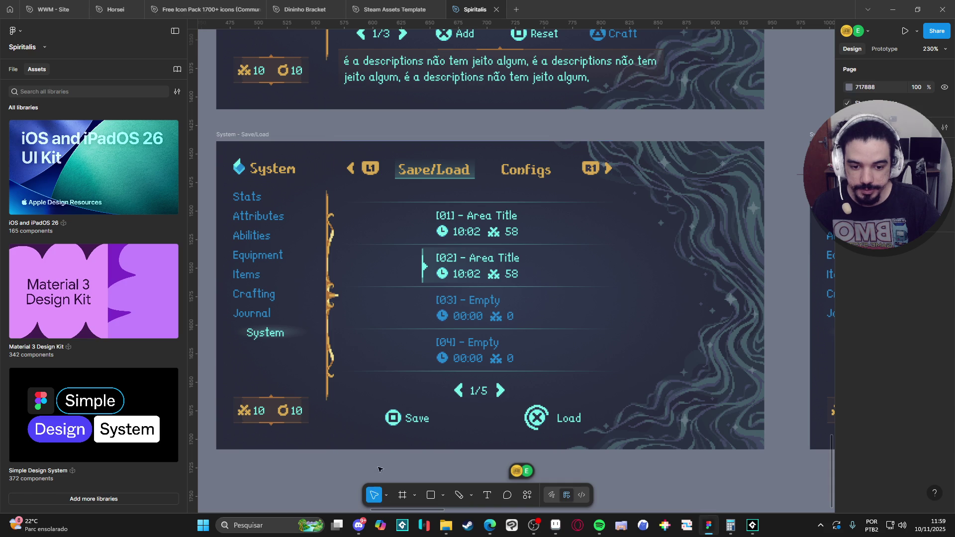
{"action": "left_click", "coordinate": [248, 135]}
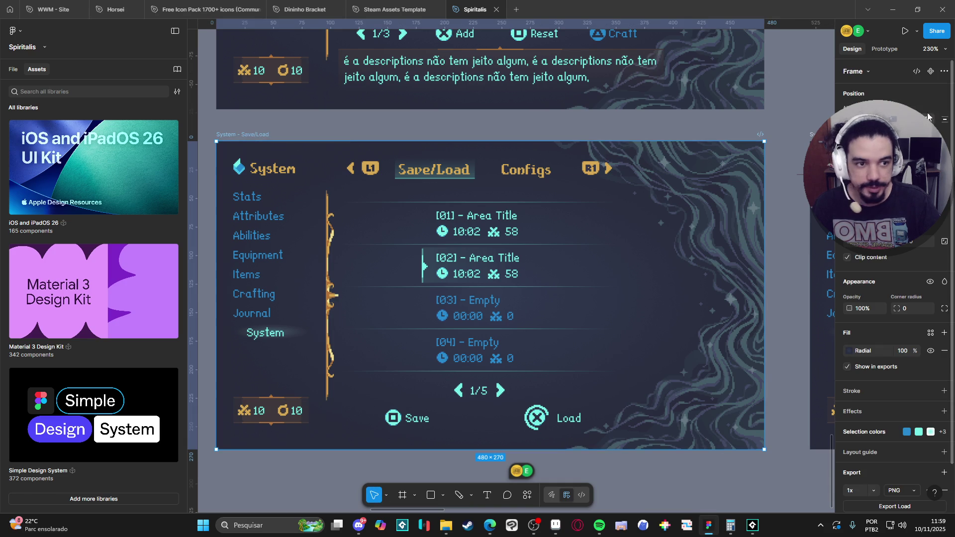
{"action": "left_click", "coordinate": [905, 32]}
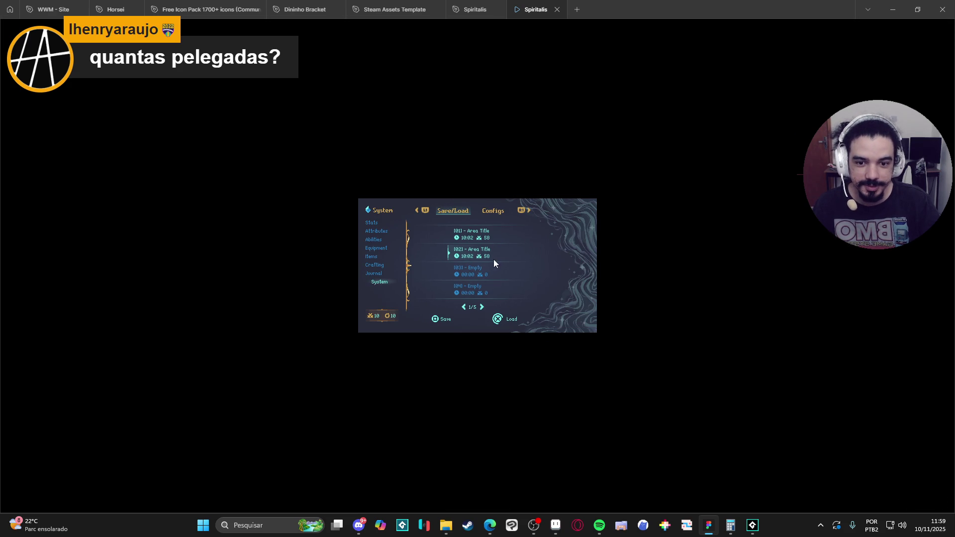
Step: Switch the Save/Load prototype presentation to fullscreen
{"action": "scroll", "coordinate": [486, 259], "scroll_direction": "up", "scroll_amount": 5, "text": "ctrl"}
{"action": "scroll", "coordinate": [483, 254], "scroll_direction": "down", "scroll_amount": 5, "text": "ctrl"}
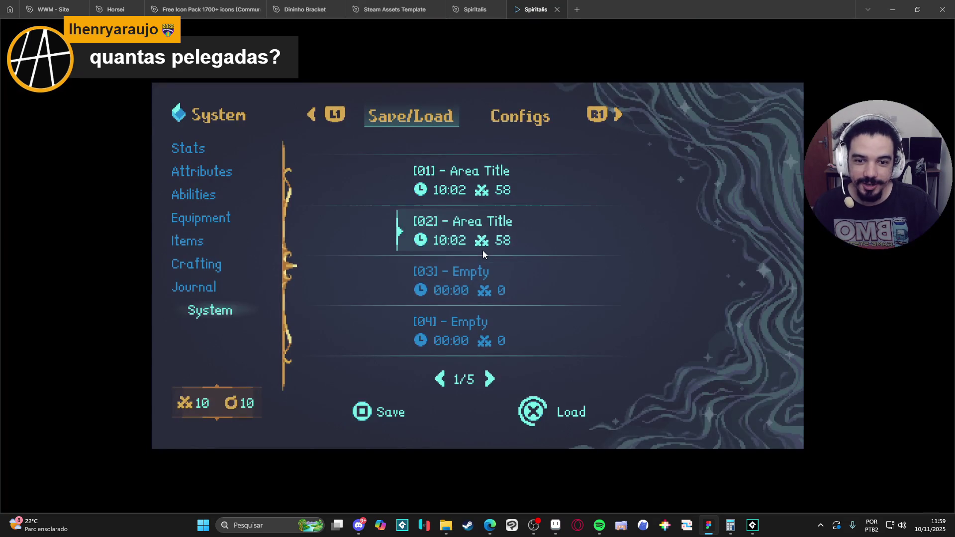
{"action": "left_click", "coordinate": [937, 31]}
Step: Leave fullscreen and bring up the Windows search box
{"action": "scroll", "coordinate": [631, 271], "scroll_direction": "up", "scroll_amount": 5, "text": "ctrl"}
{"action": "scroll", "coordinate": [631, 270], "scroll_direction": "down", "scroll_amount": 5, "text": "ctrl"}
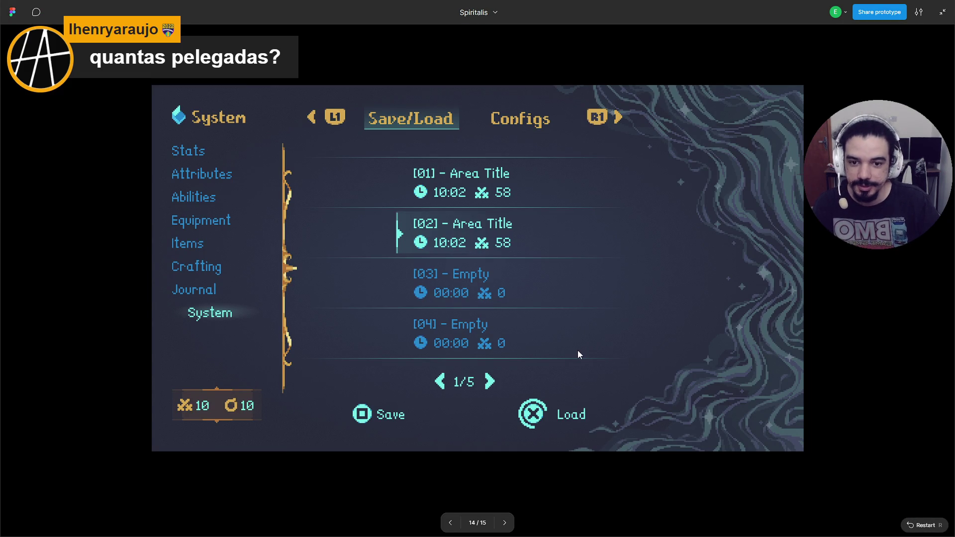
{"action": "left_click", "coordinate": [939, 15]}
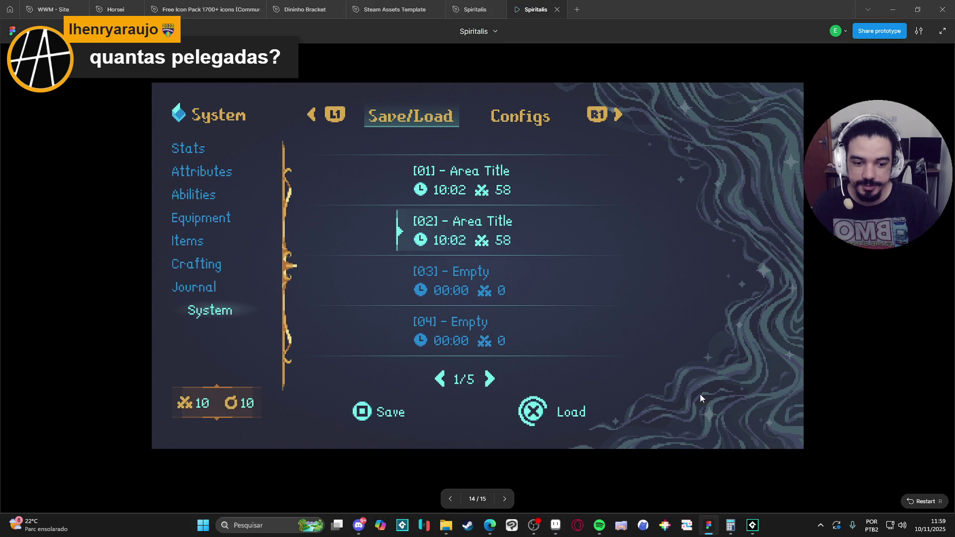
{"action": "left_click", "coordinate": [294, 522]}
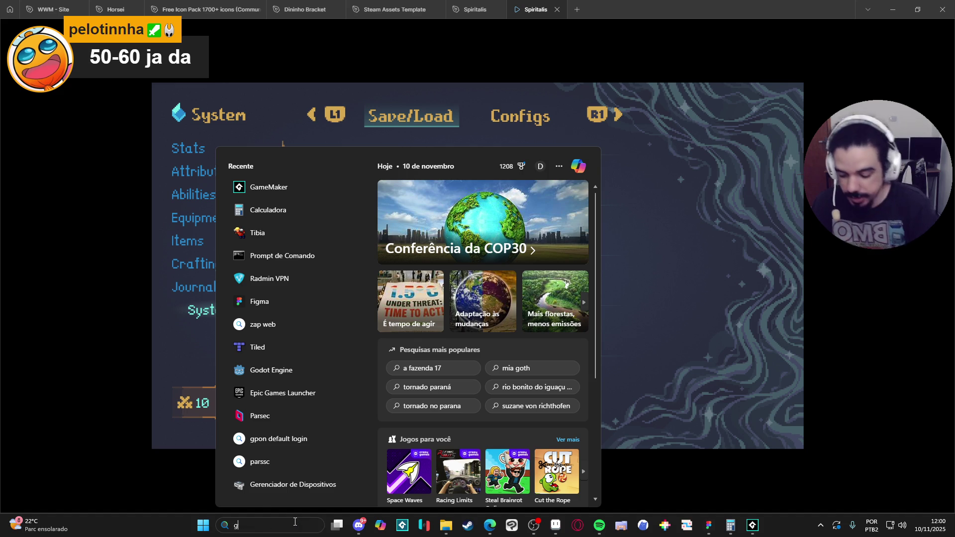
Step: Launch GitHub Desktop via a 'github' search and switch to the game-spiritalis repository
{"action": "type", "text": "github Desktop"}
{"action": "key", "text": "Return"}
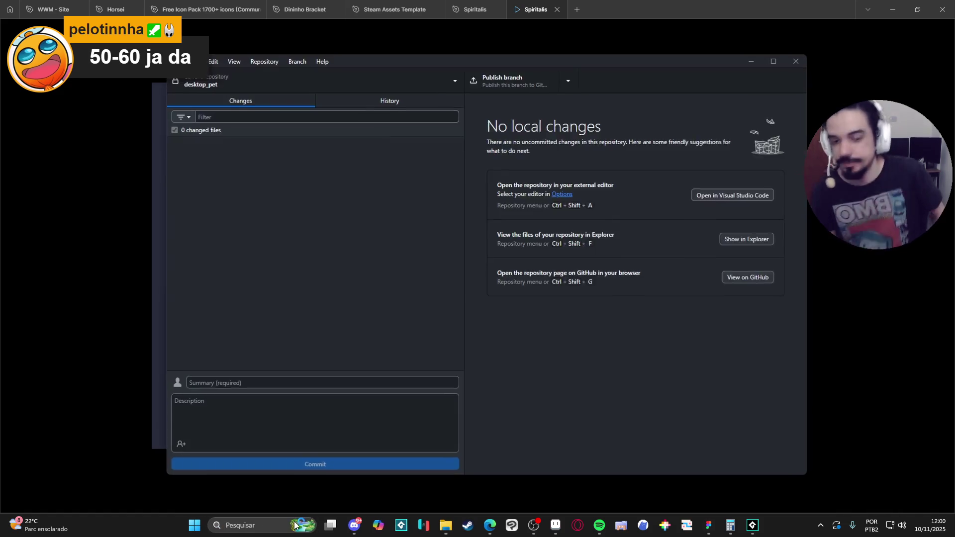
{"action": "left_click", "coordinate": [405, 87]}
{"action": "left_click", "coordinate": [265, 141]}
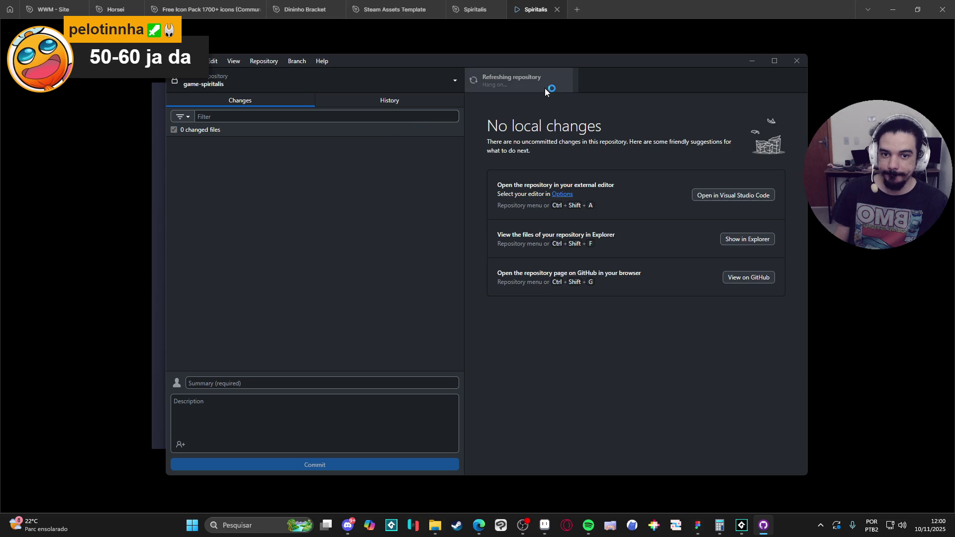
Step: Discard all six local file changes in game-spiritalis
{"action": "left_click", "coordinate": [329, 142]}
{"action": "left_click", "coordinate": [229, 217], "text": "shift"}
{"action": "right_click", "coordinate": [234, 214]}
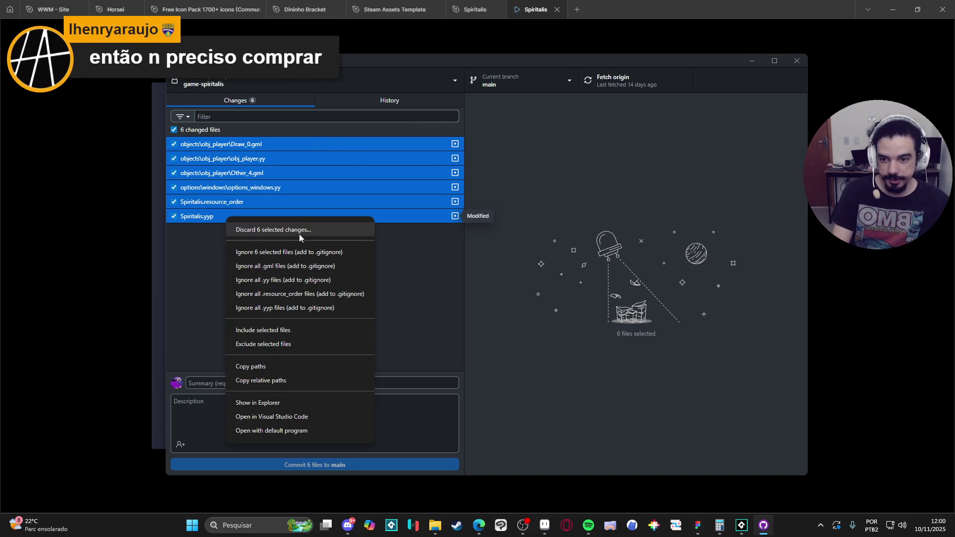
{"action": "left_click", "coordinate": [336, 230]}
{"action": "left_click", "coordinate": [491, 331]}
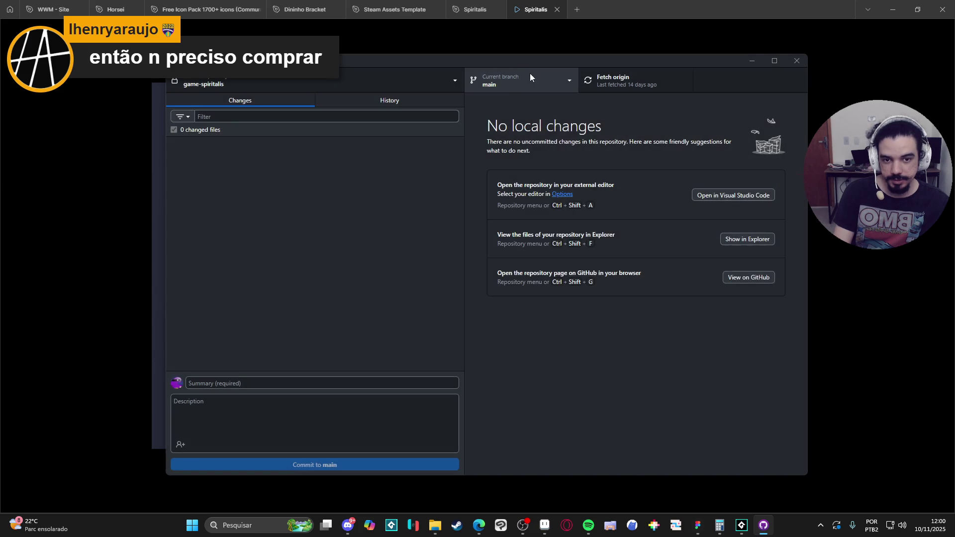
Step: Fetch and pull the 6 new commits from origin, then bring GameMaker forward
{"action": "left_click", "coordinate": [529, 74]}
{"action": "left_click", "coordinate": [647, 79]}
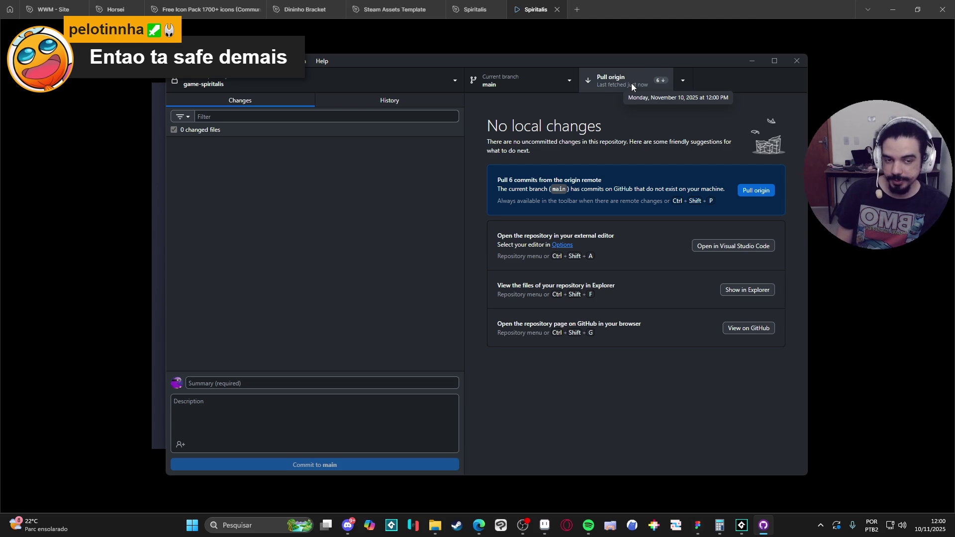
{"action": "left_click", "coordinate": [631, 83]}
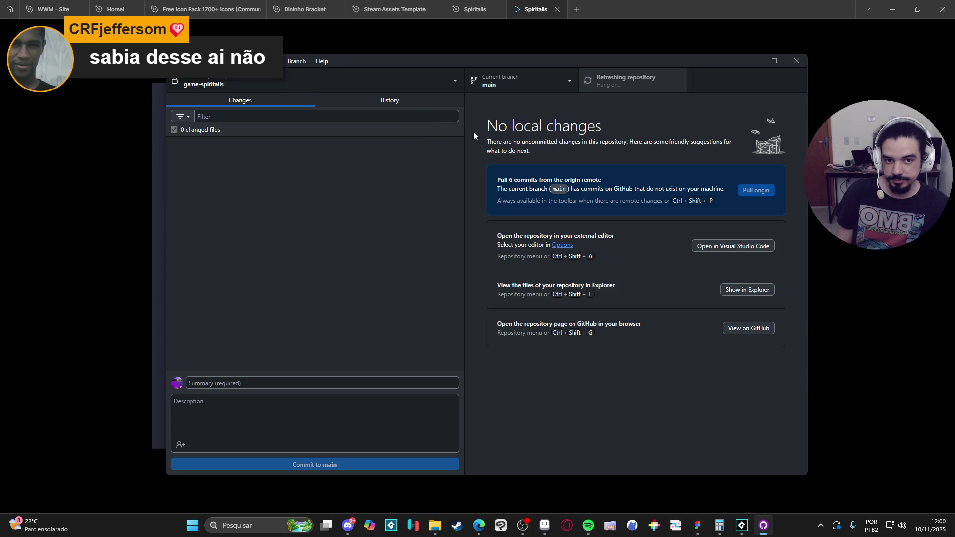
{"action": "left_click", "coordinate": [392, 104]}
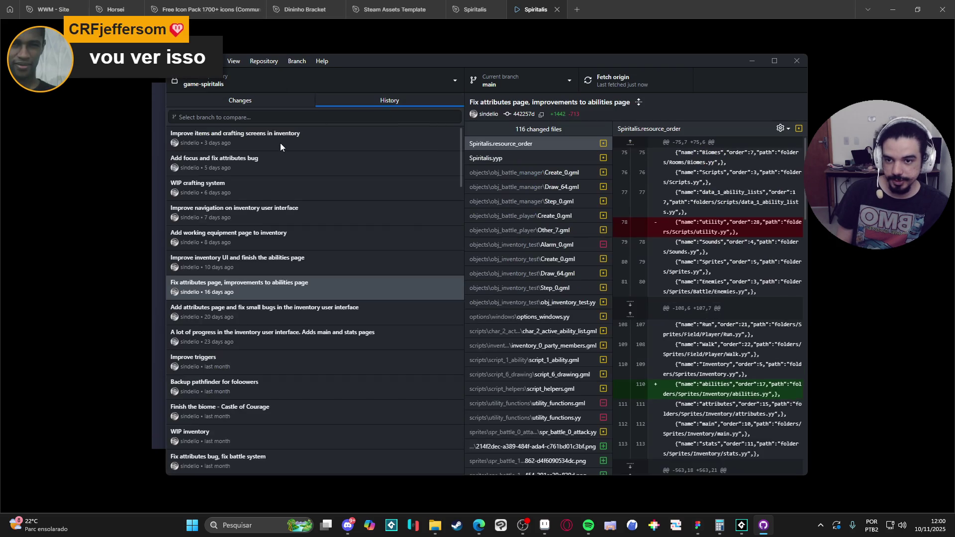
{"action": "left_click", "coordinate": [279, 99]}
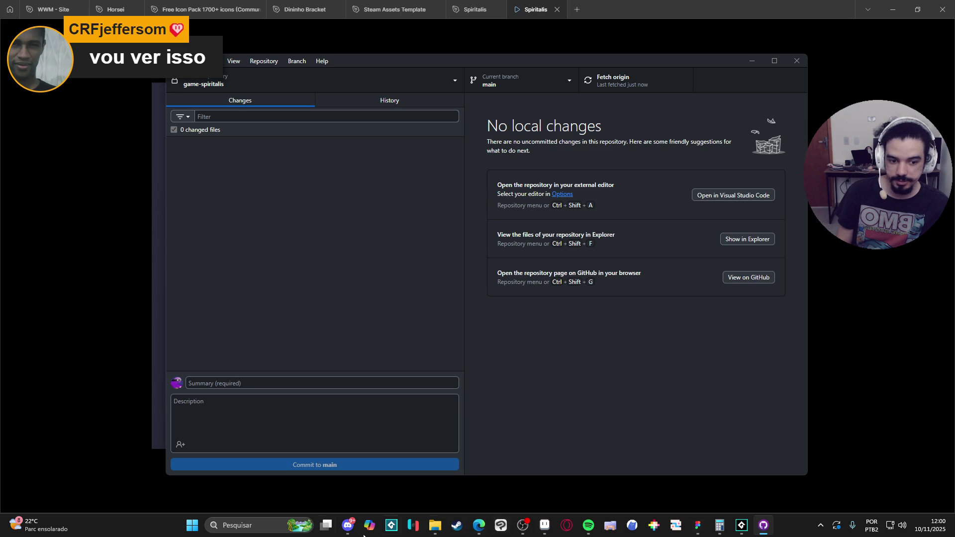
{"action": "left_click", "coordinate": [741, 525]}
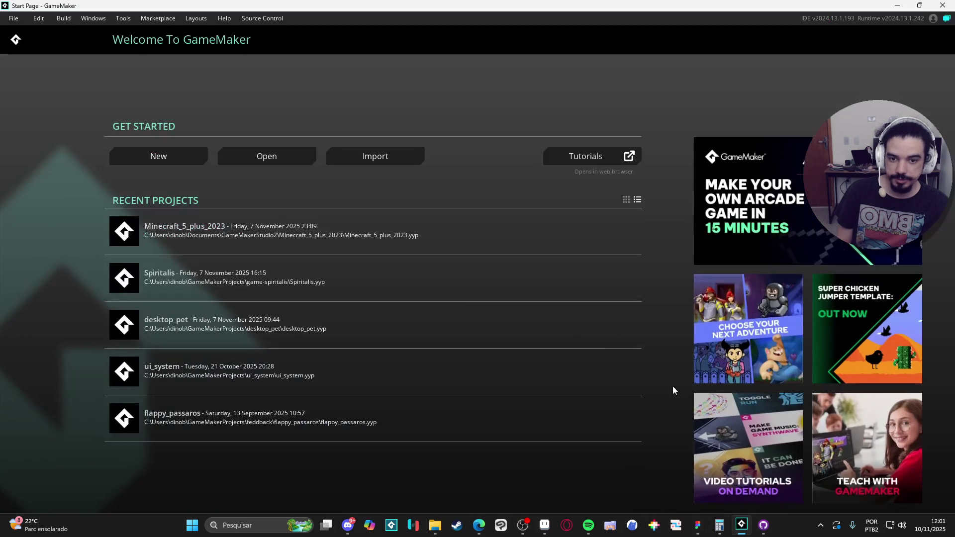
Step: Try opening Spiritalis in GameMaker, declining the downgrade and dismissing the load-failure warning
{"action": "left_click", "coordinate": [228, 275]}
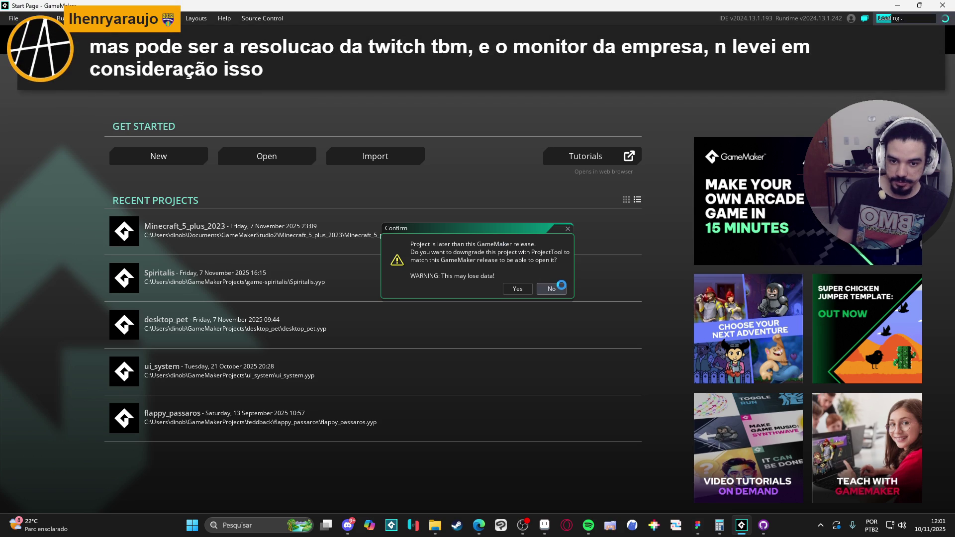
{"action": "left_click", "coordinate": [559, 288]}
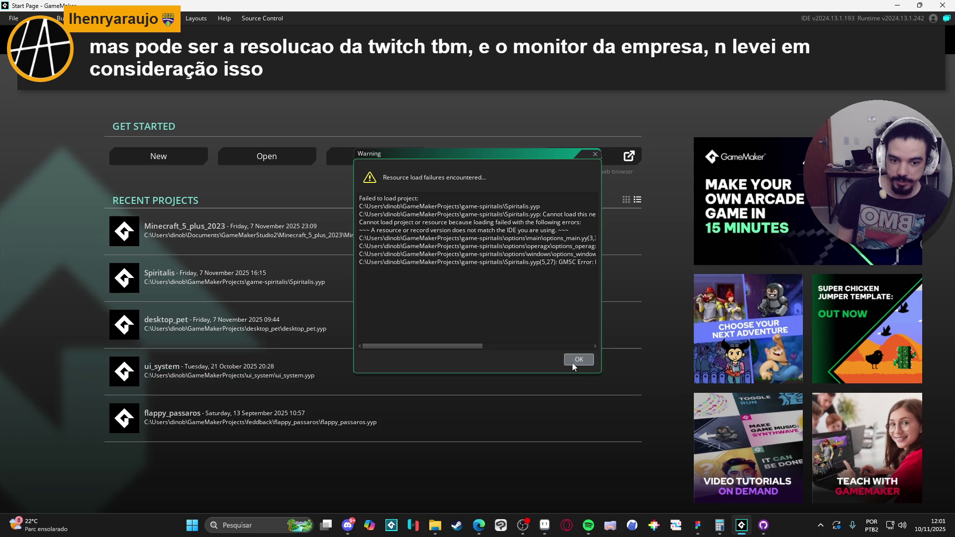
{"action": "left_click", "coordinate": [579, 359]}
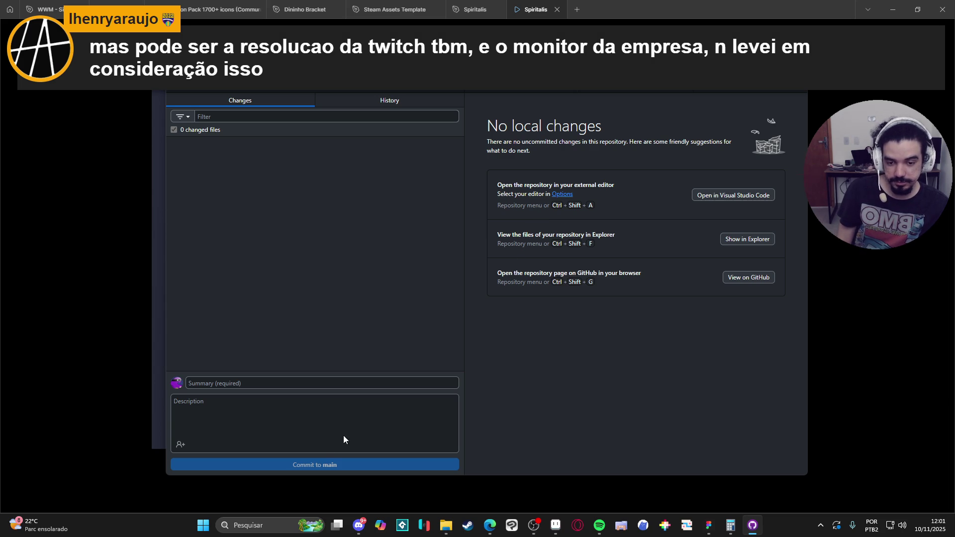
Step: Close the repository list and Alt+Tab back to the Figma prototype
{"action": "left_click", "coordinate": [239, 82]}
{"action": "left_click", "coordinate": [617, 105]}
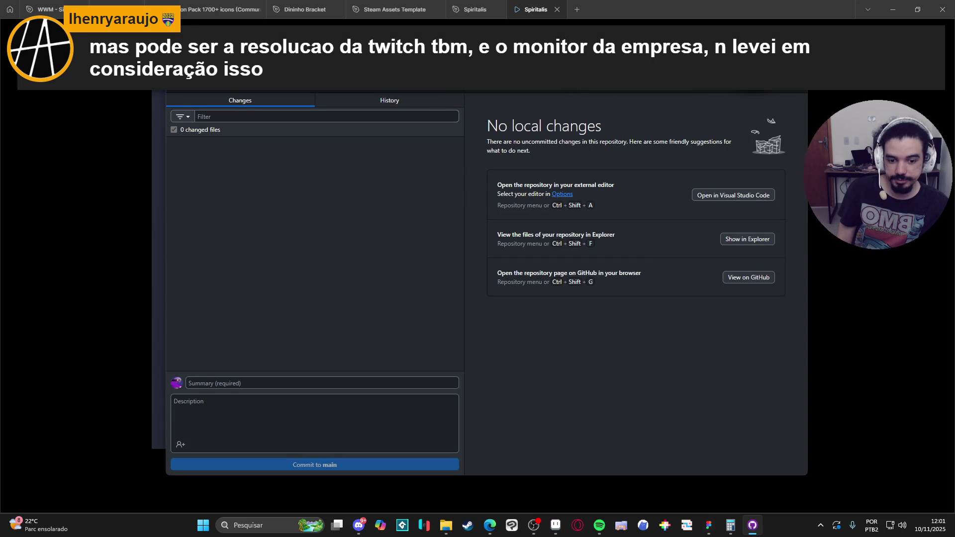
{"action": "key", "text": "alt+Tab"}
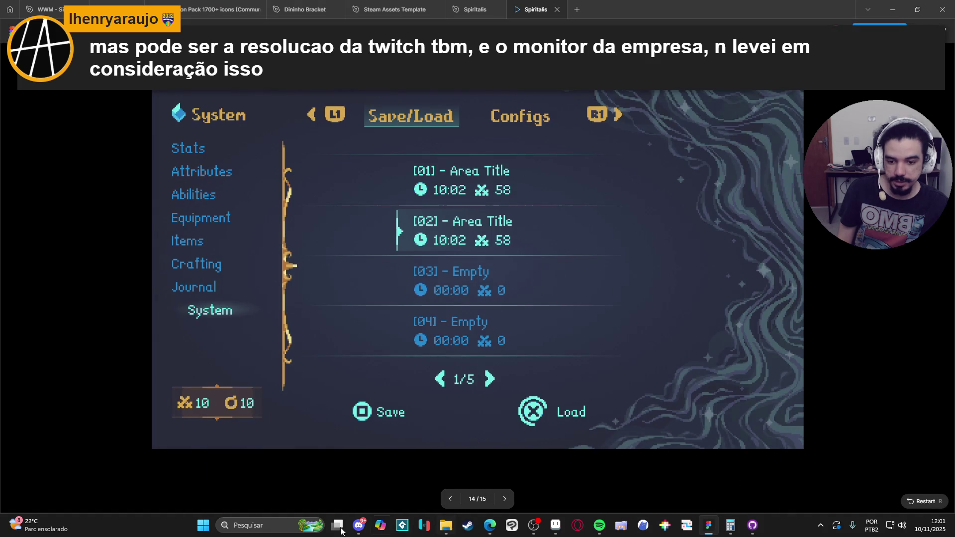
Step: Relaunch GameMaker via a 'ga' search and retry Spiritalis, again refusing the downgrade
{"action": "left_click", "coordinate": [466, 528]}
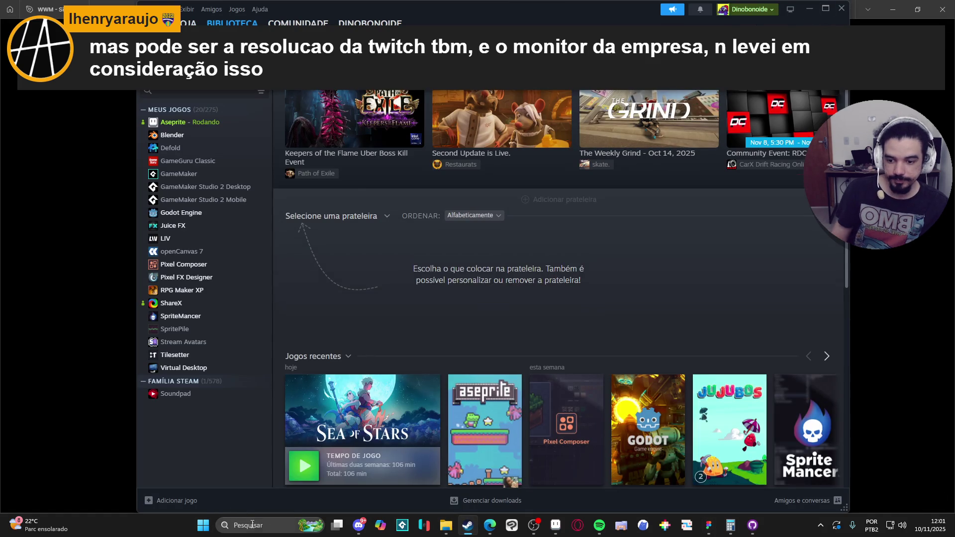
{"action": "left_click", "coordinate": [246, 524]}
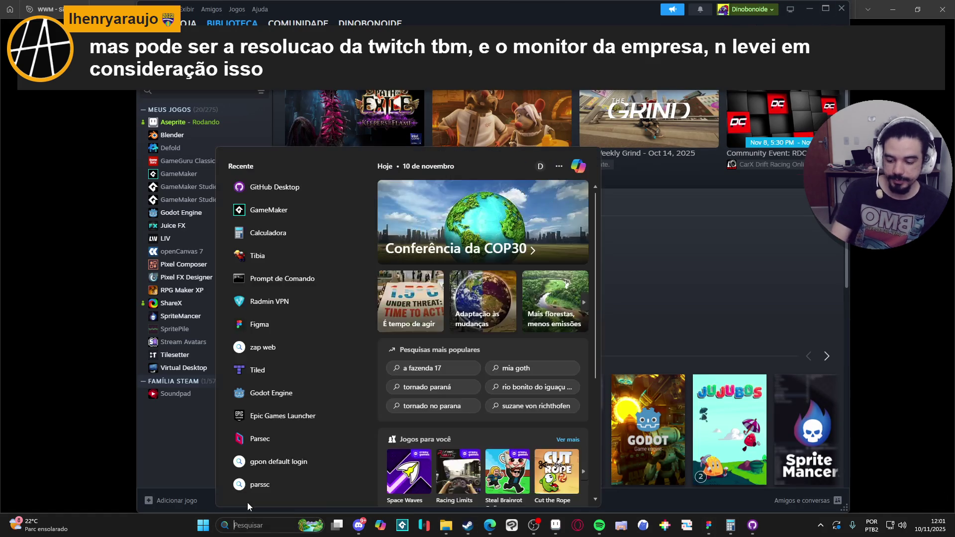
{"action": "type", "text": "gam"}
{"action": "left_click", "coordinate": [276, 218]}
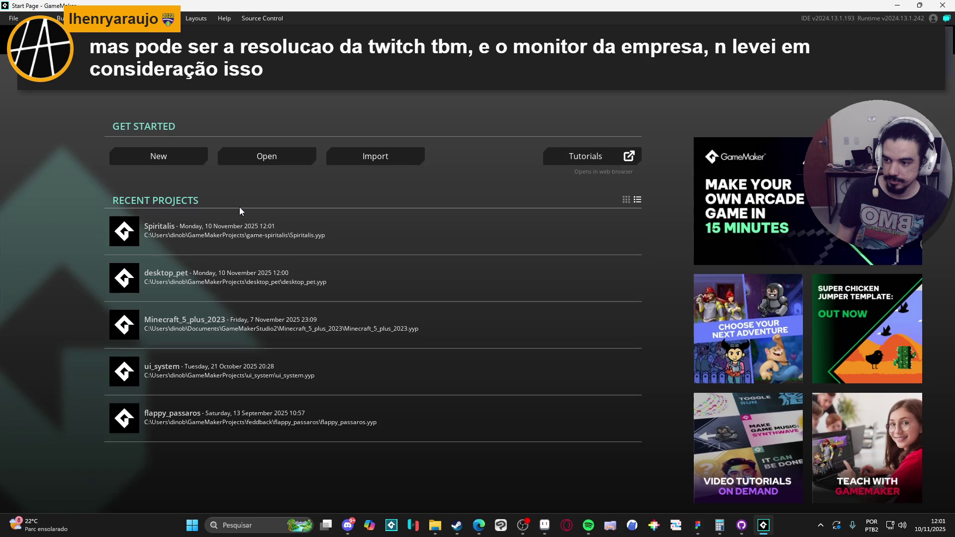
{"action": "left_click", "coordinate": [196, 232]}
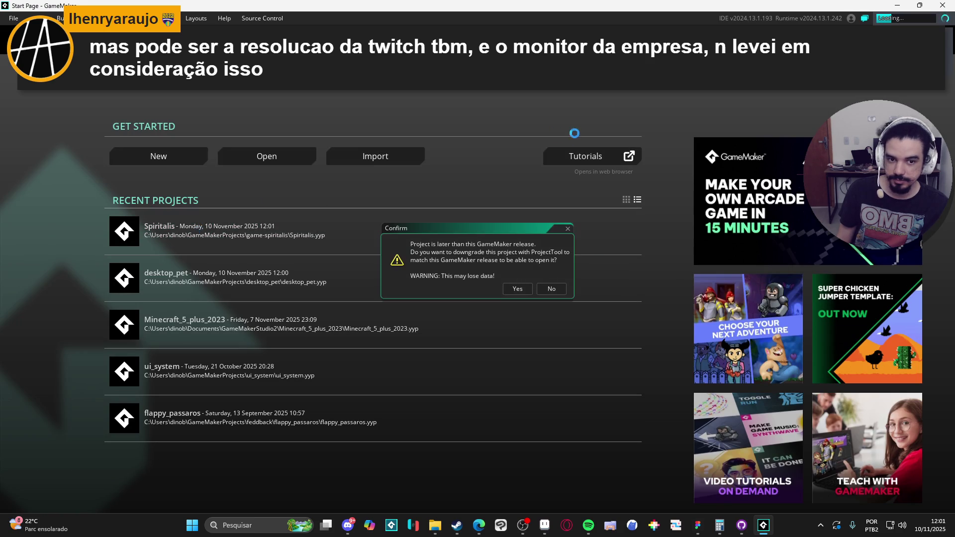
{"action": "left_click", "coordinate": [551, 288]}
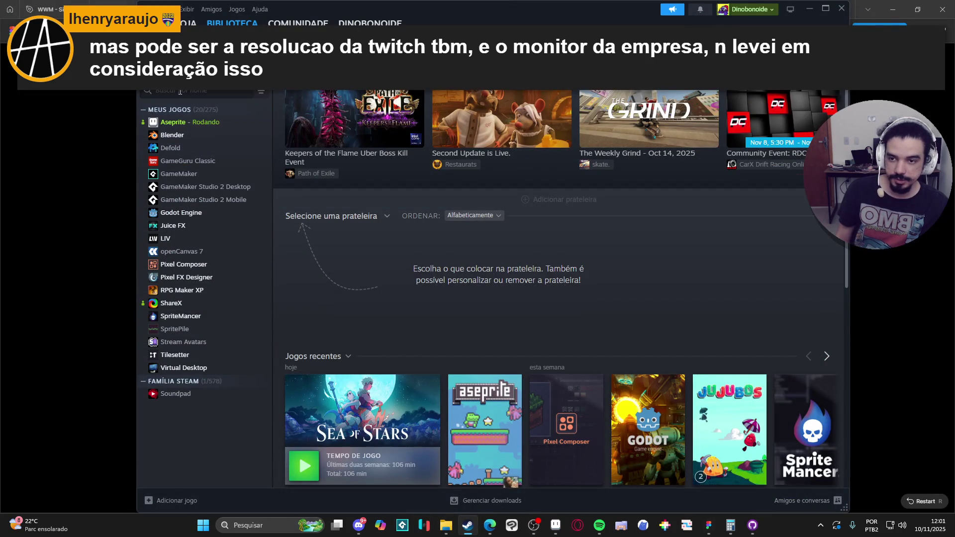
Step: Search 'game' in the Steam library, open GameMaker's page, and minimize Steam
{"action": "type", "text": "game"}
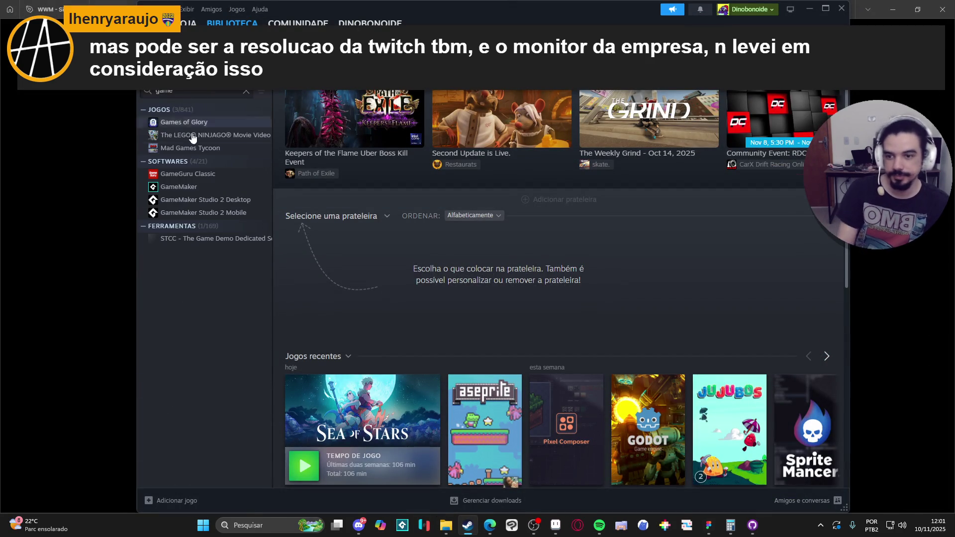
{"action": "left_click", "coordinate": [209, 186]}
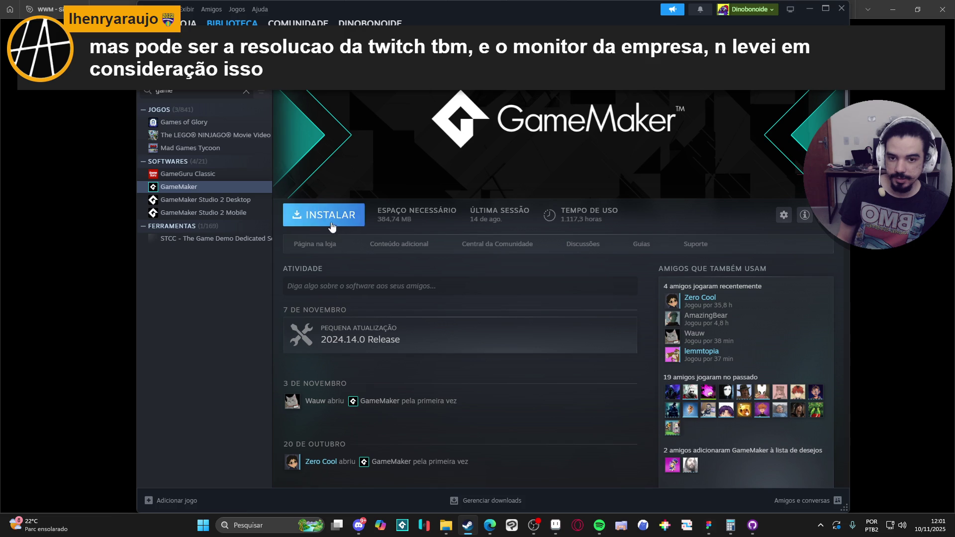
{"action": "left_click", "coordinate": [810, 8]}
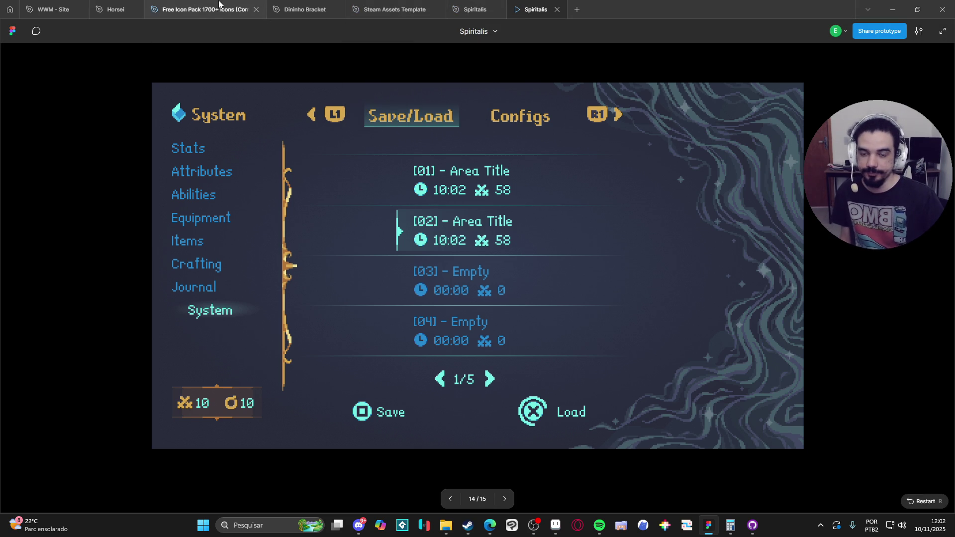
Step: Return to the Spiritalis design tab, deselect, and center the System - Configs frame on the canvas
{"action": "key", "text": "ctrl+shift+Tab"}
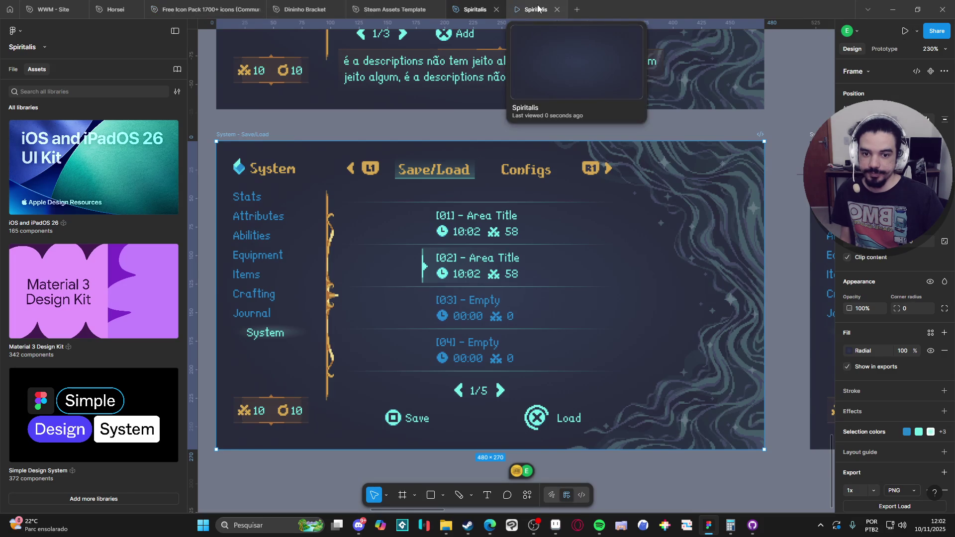
{"action": "left_click", "coordinate": [662, 472]}
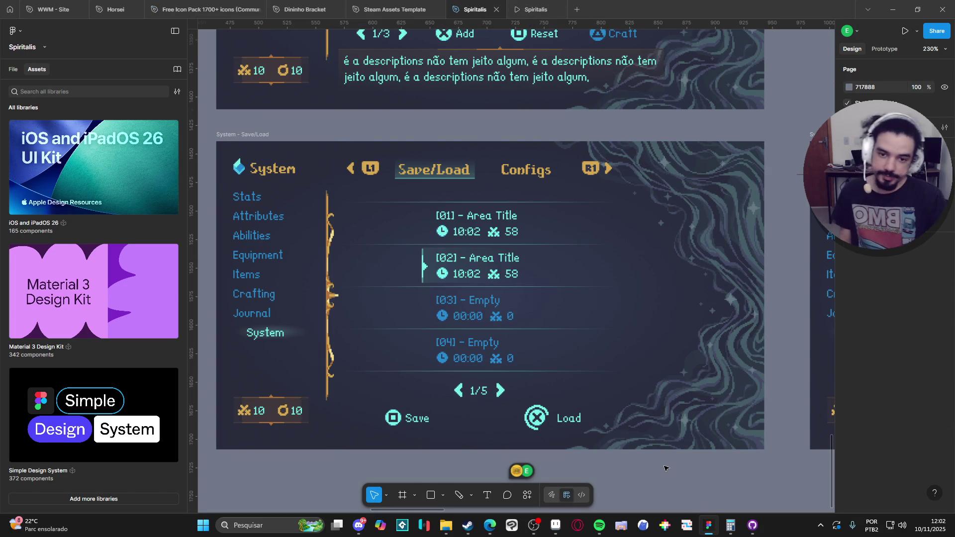
{"action": "scroll", "coordinate": [664, 469], "scroll_direction": "down", "scroll_amount": 3}
{"action": "left_click_drag", "start_coordinate": [696, 339], "coordinate": [627, 329]}
{"action": "scroll", "coordinate": [674, 441], "scroll_direction": "right", "scroll_amount": 5}
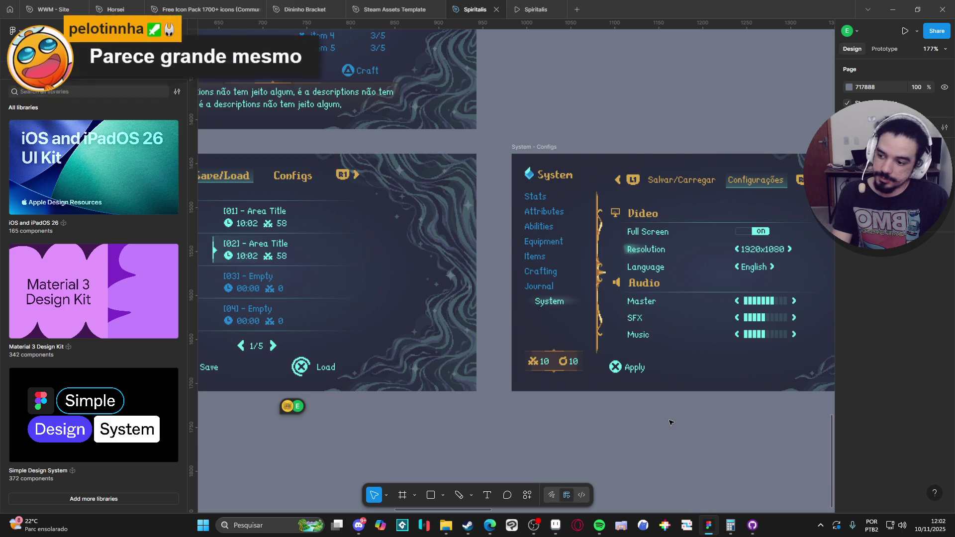
{"action": "mouse_move", "coordinate": [695, 408]}
{"action": "left_mouse_down"}
{"action": "mouse_move", "coordinate": [513, 415]}
{"action": "mouse_move", "coordinate": [500, 403]}
{"action": "left_mouse_up"}
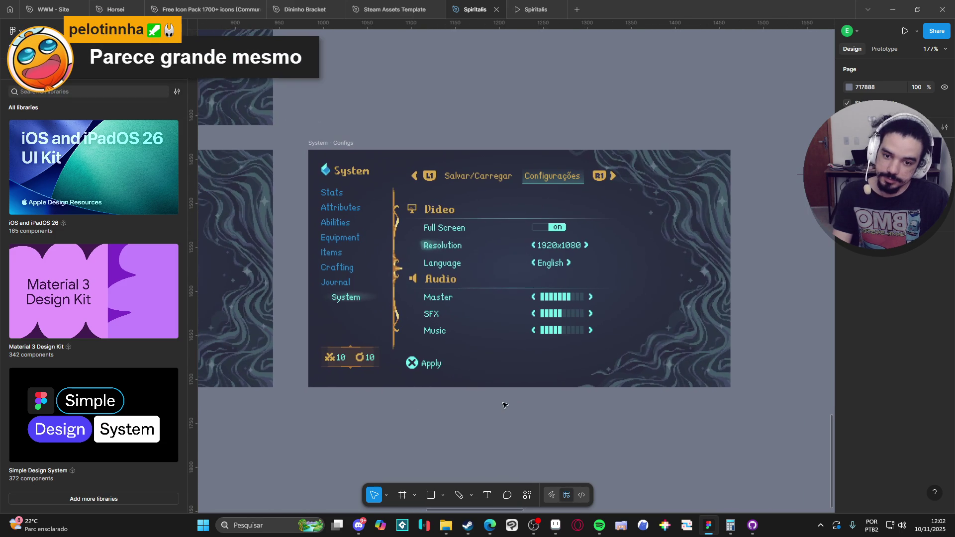
{"action": "scroll", "coordinate": [507, 398], "scroll_direction": "up", "scroll_amount": 5}
{"action": "scroll", "coordinate": [505, 374], "scroll_direction": "down", "scroll_amount": 2}
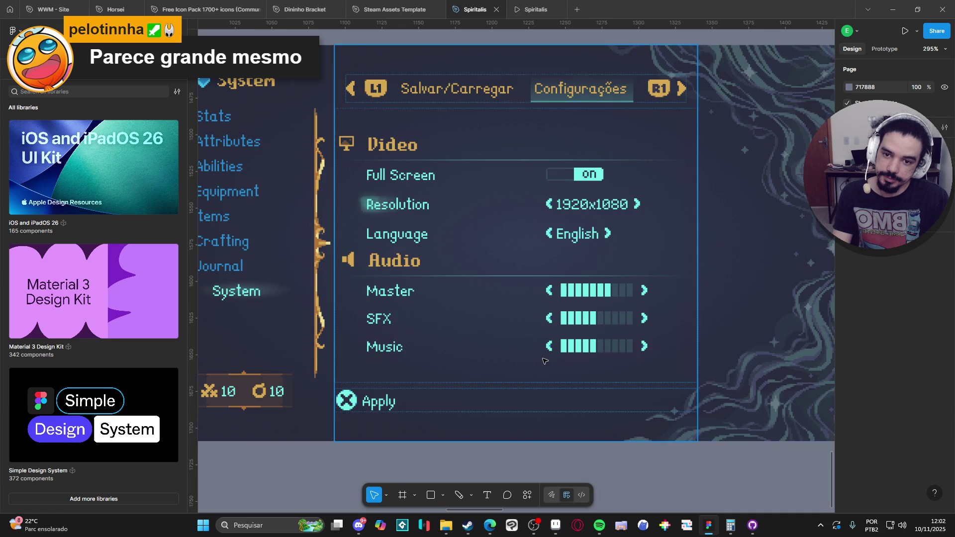
{"action": "scroll", "coordinate": [572, 362], "scroll_direction": "down", "scroll_amount": 1}
{"action": "scroll", "coordinate": [547, 366], "scroll_direction": "up", "scroll_amount": 2}
{"action": "scroll", "coordinate": [547, 366], "scroll_direction": "down", "scroll_amount": 4}
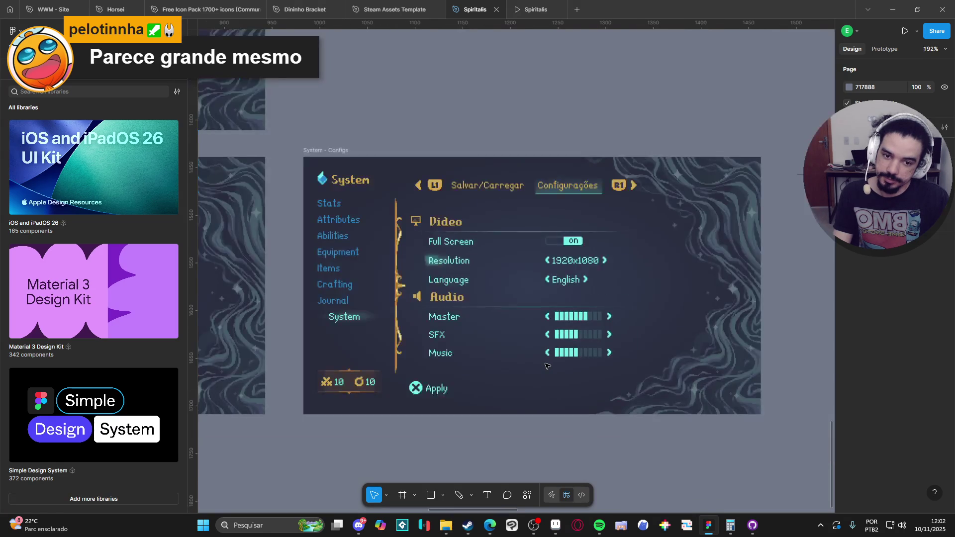